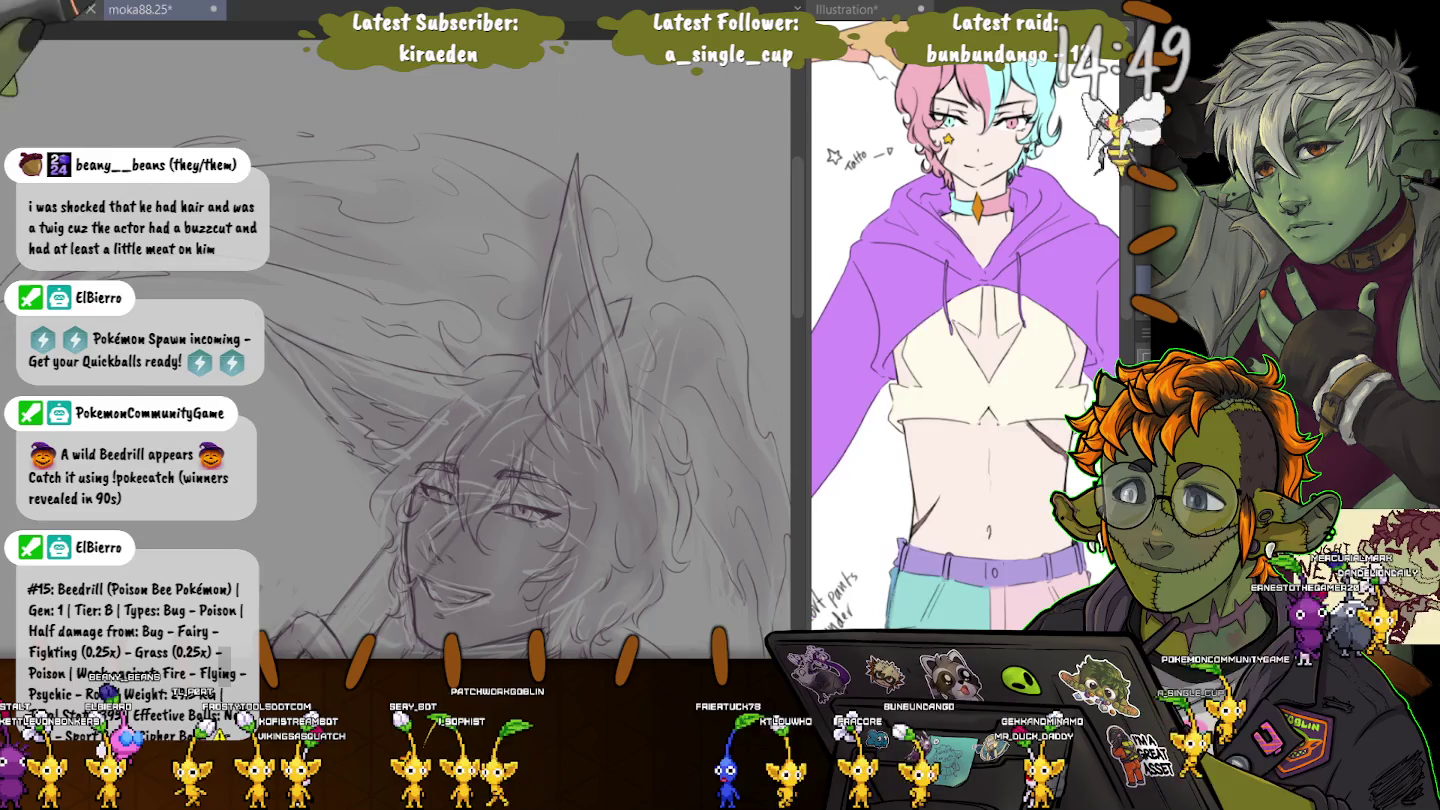
# Step: Fit the whole figure in view, then zoom back in toward the face
pyautogui.hotkey('ctrl', '-')
pyautogui.hotkey('ctrl', '0')
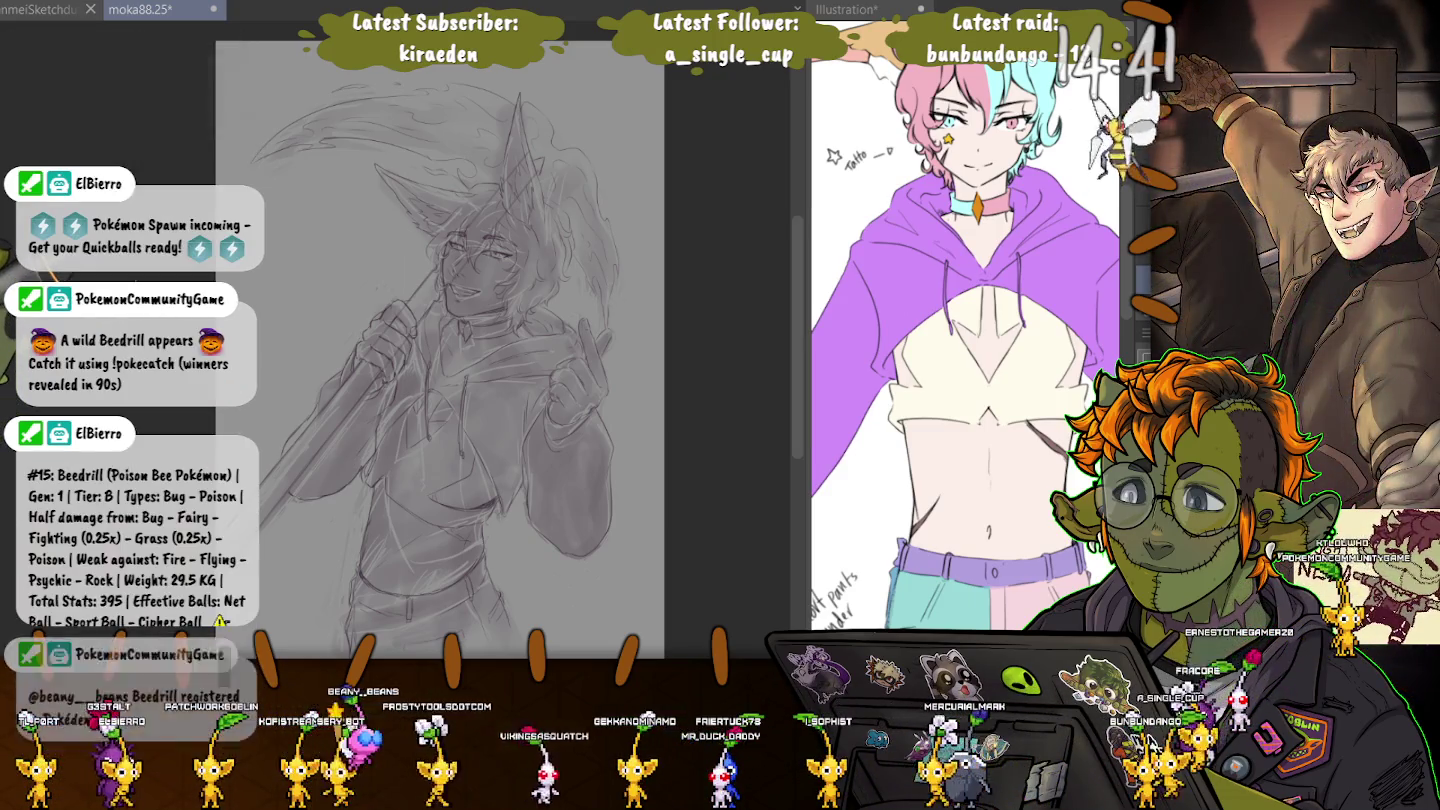
pyautogui.hotkey('ctrl', '+')
pyautogui.scroll(2, 430, 264)
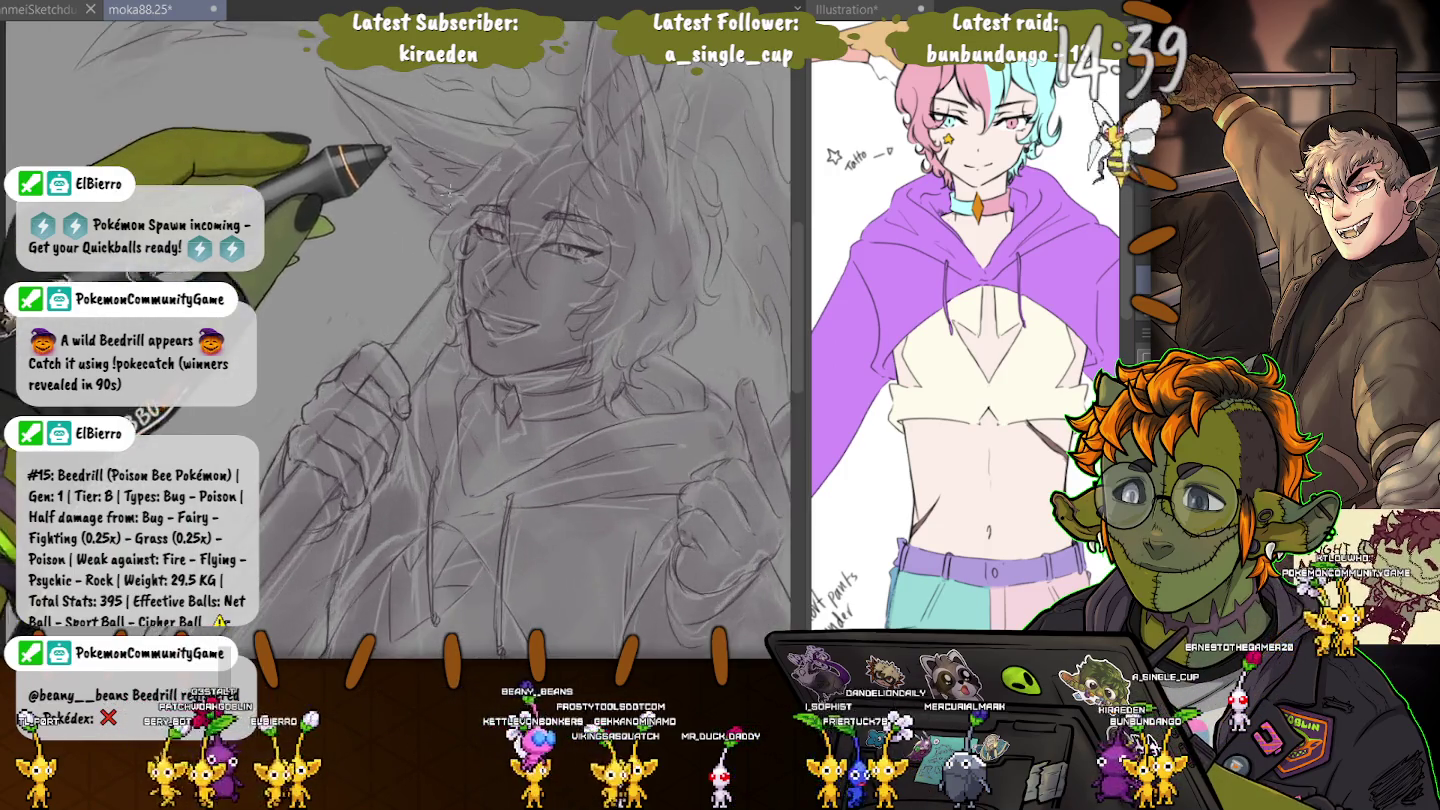
pyautogui.scroll(2, 450, 262)
pyautogui.scroll(2, 475, 260)
pyautogui.scroll(2, 500, 257)
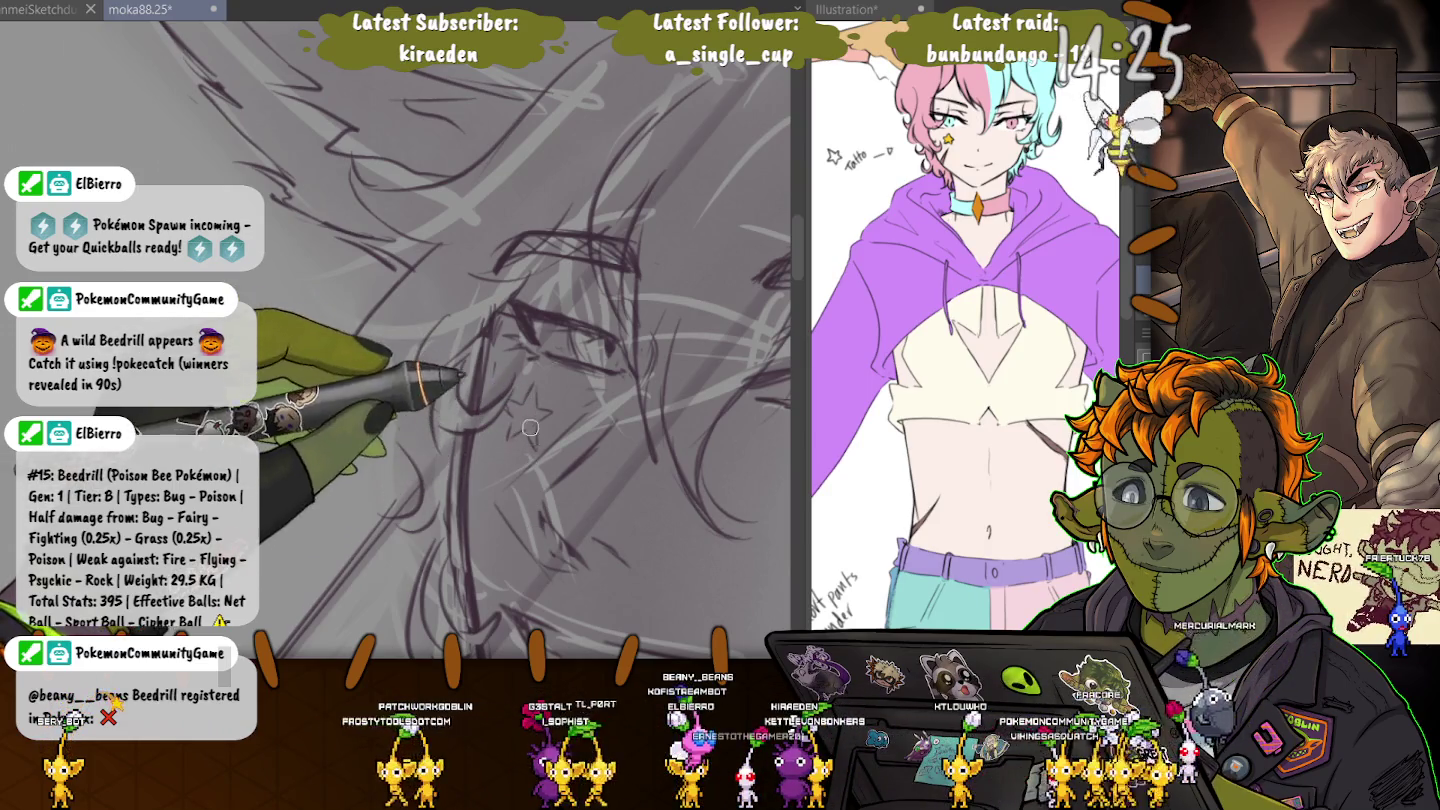
pyautogui.scroll(-3, 510, 385)
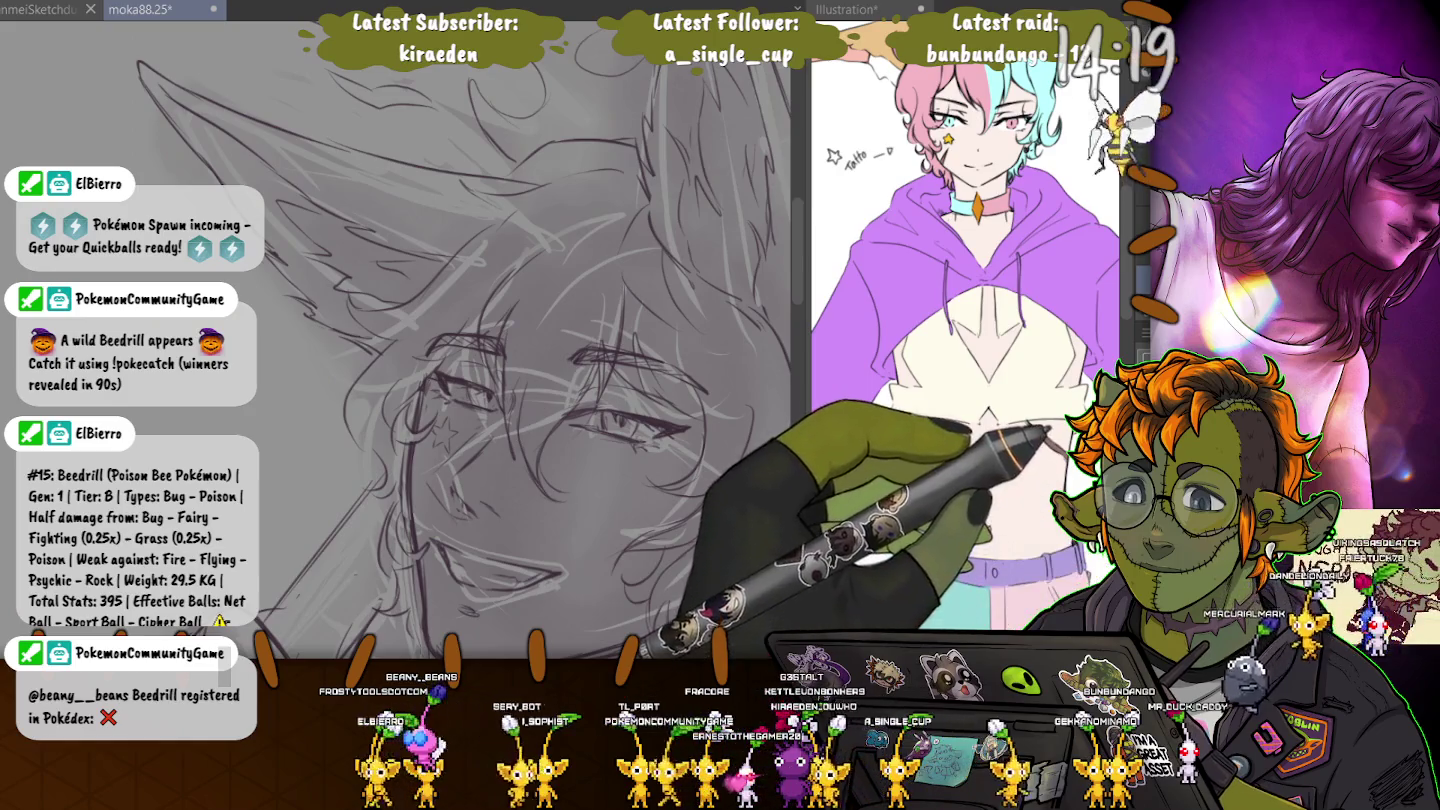
# Step: Rotate the view onto the face, ink a short stroke near the cheek, and save moka88.25
pyautogui.moveTo(500, 350); pyautogui.dragTo(420, 380)
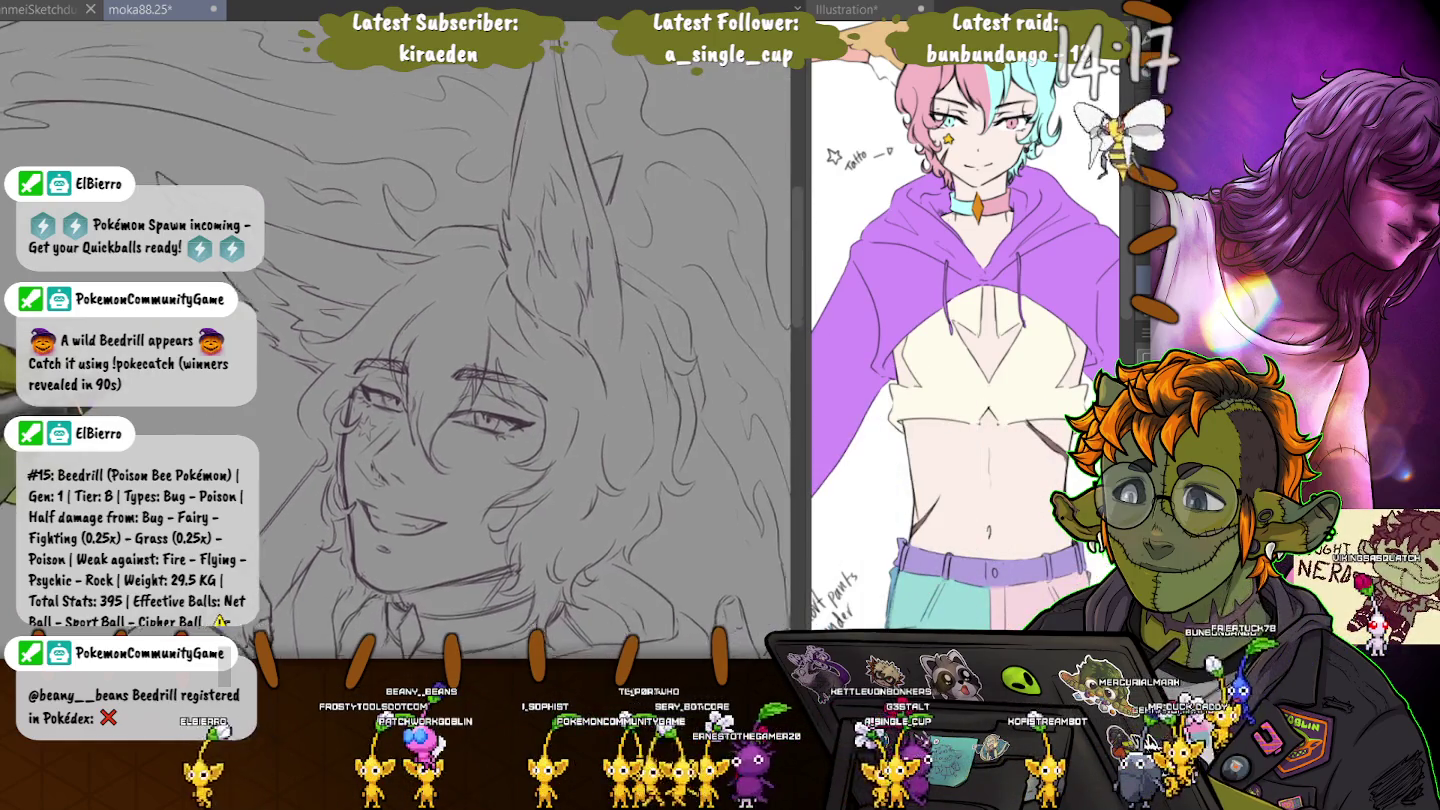
pyautogui.moveTo(500, 350); pyautogui.dragTo(450, 400)
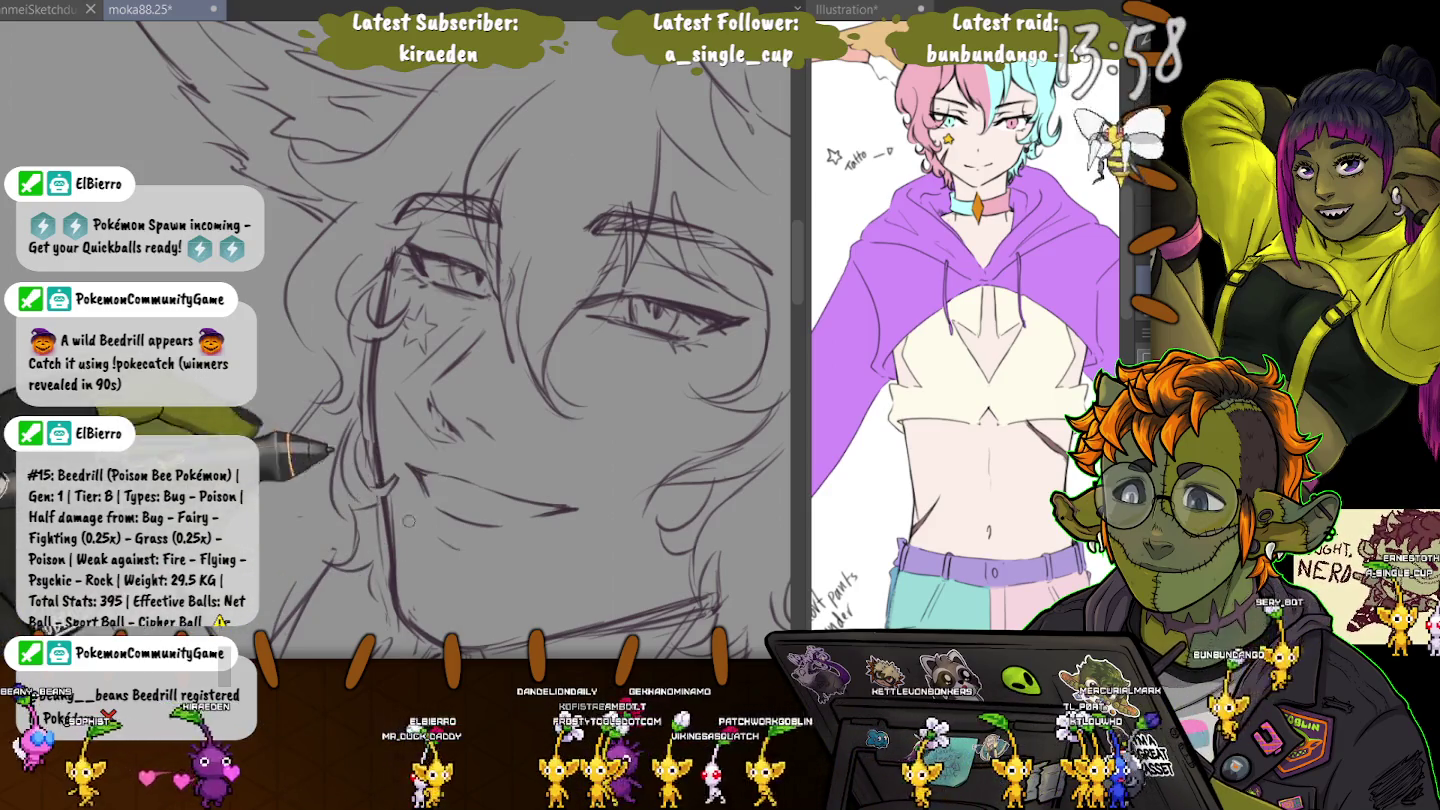
pyautogui.moveTo(443, 541); pyautogui.dragTo(460, 553)
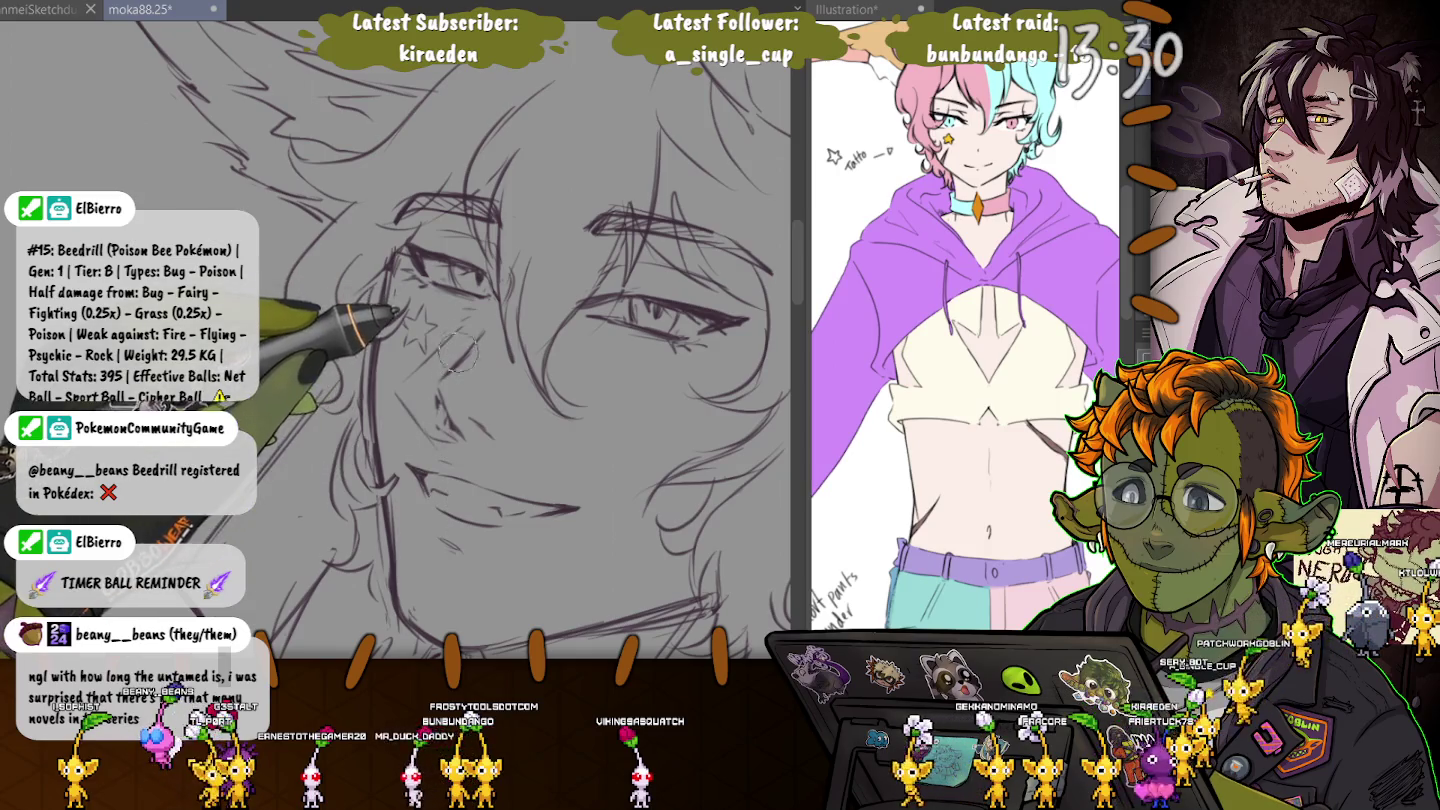
pyautogui.hotkey('ctrl', 's')
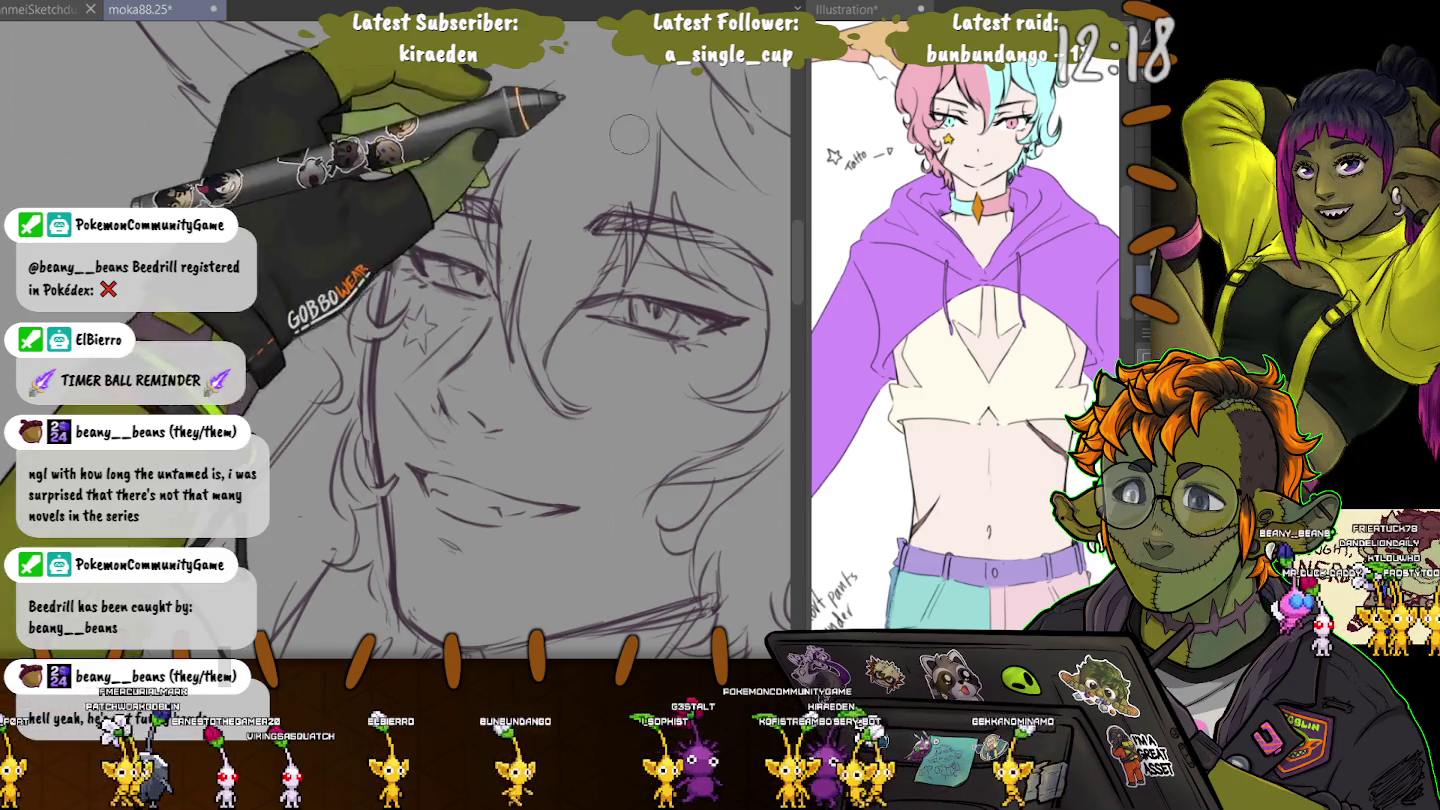
# Step: Ink hair strands near the ear tuft and along the brow
pyautogui.moveTo(255, 150); pyautogui.dragTo(298, 105)
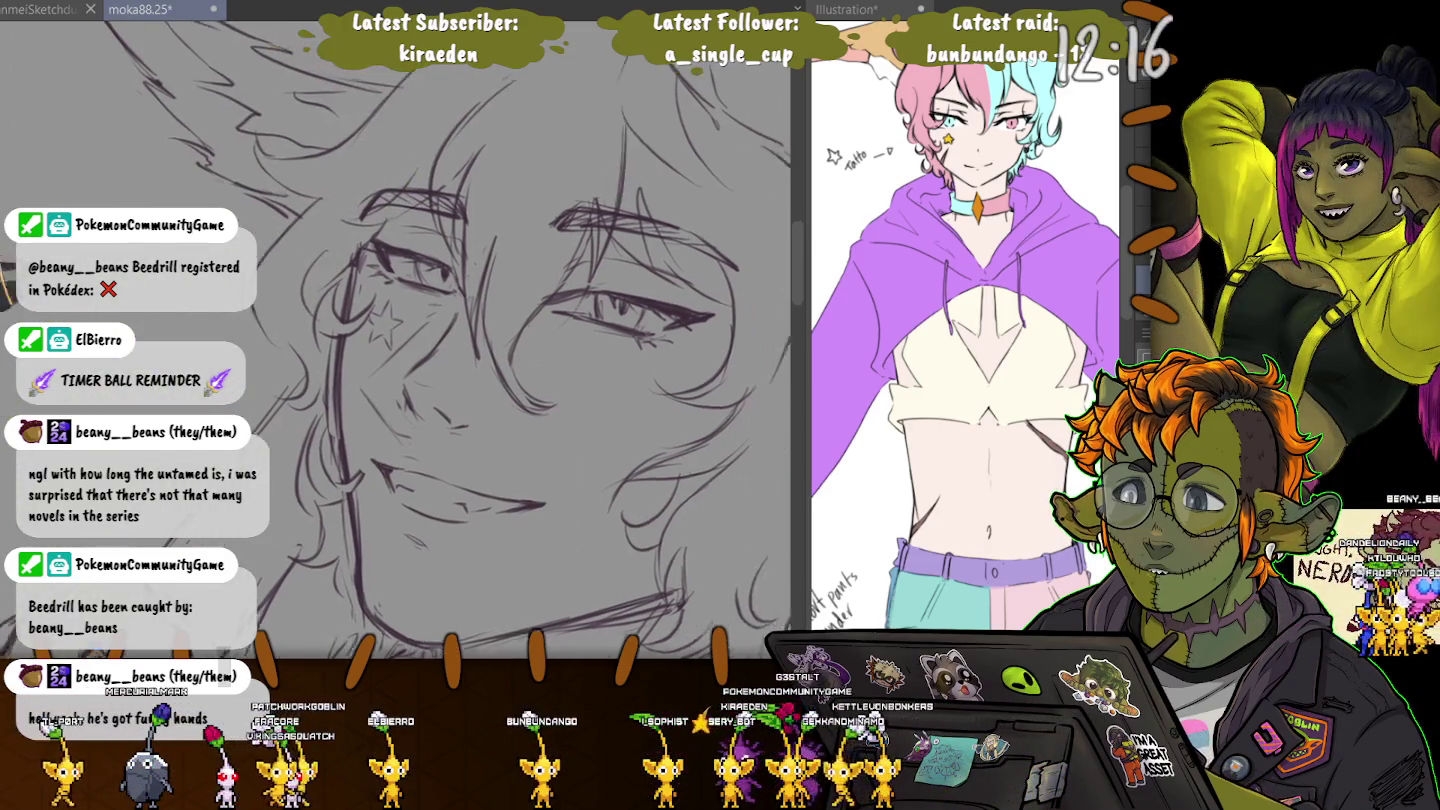
pyautogui.moveTo(661, 110); pyautogui.dragTo(591, 228)
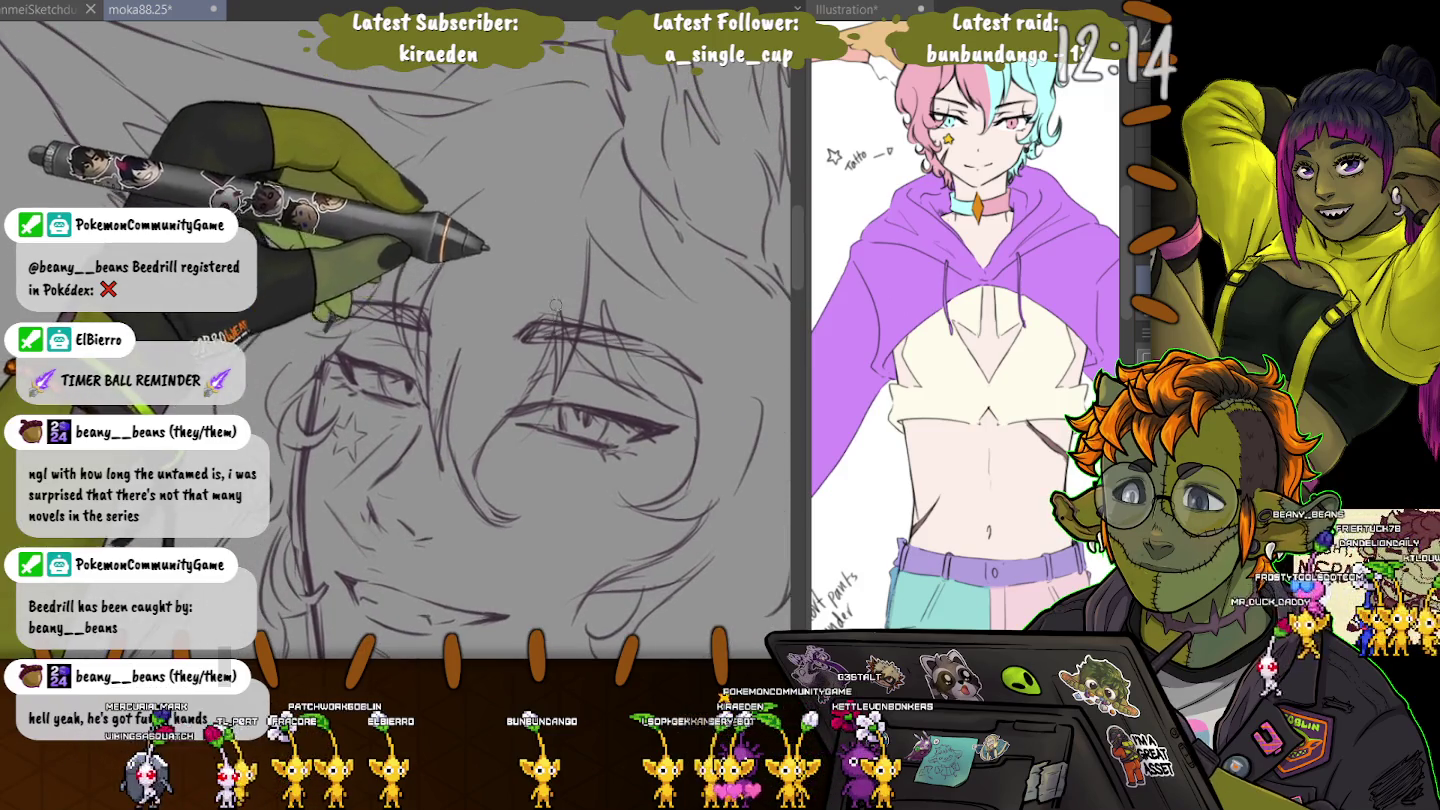
pyautogui.moveTo(520, 335)
pyautogui.mouseDown()
pyautogui.moveTo(590, 318)
pyautogui.moveTo(675, 365)
pyautogui.mouseUp()
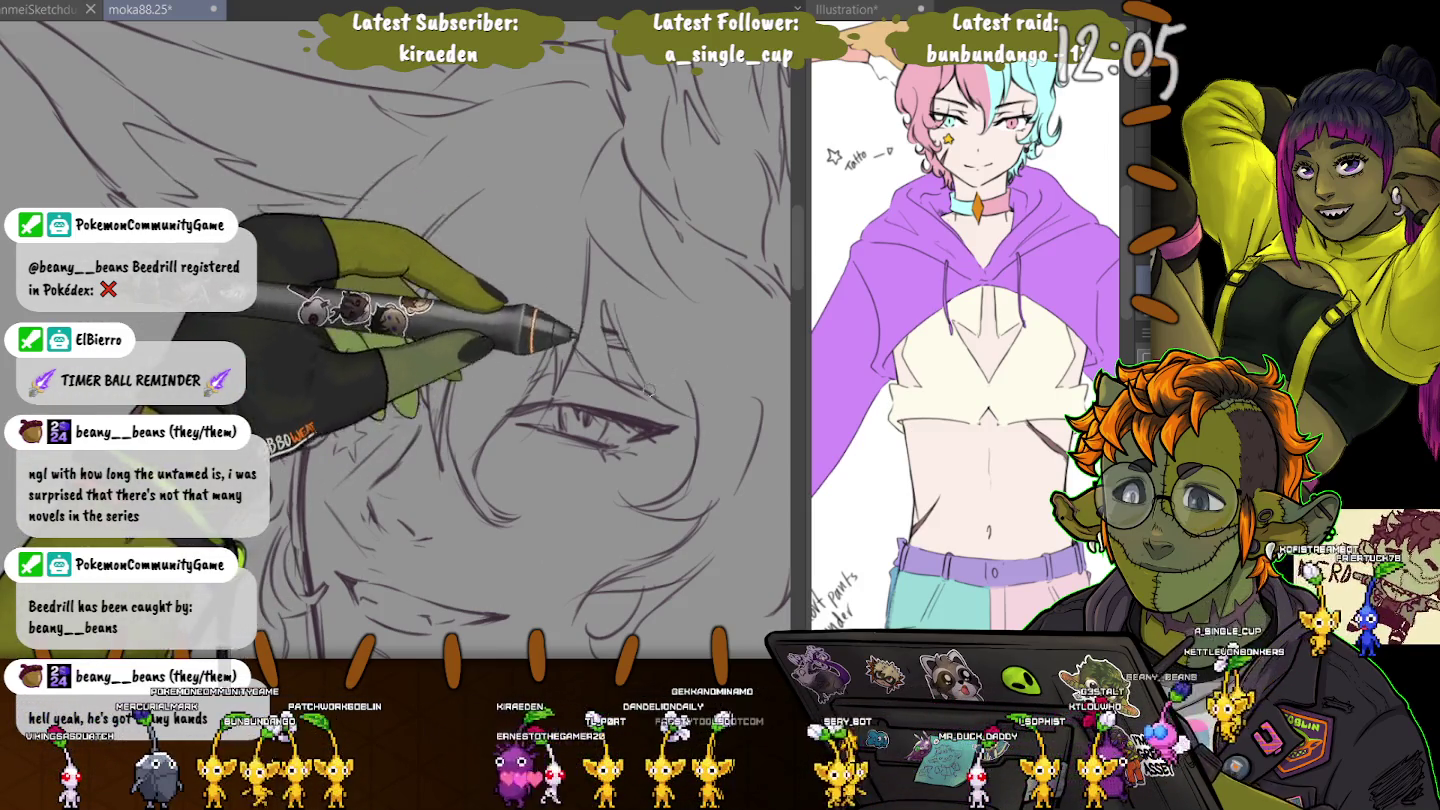
pyautogui.moveTo(648, 356)
pyautogui.mouseDown()
pyautogui.moveTo(556, 326)
pyautogui.moveTo(410, 342)
pyautogui.mouseUp()
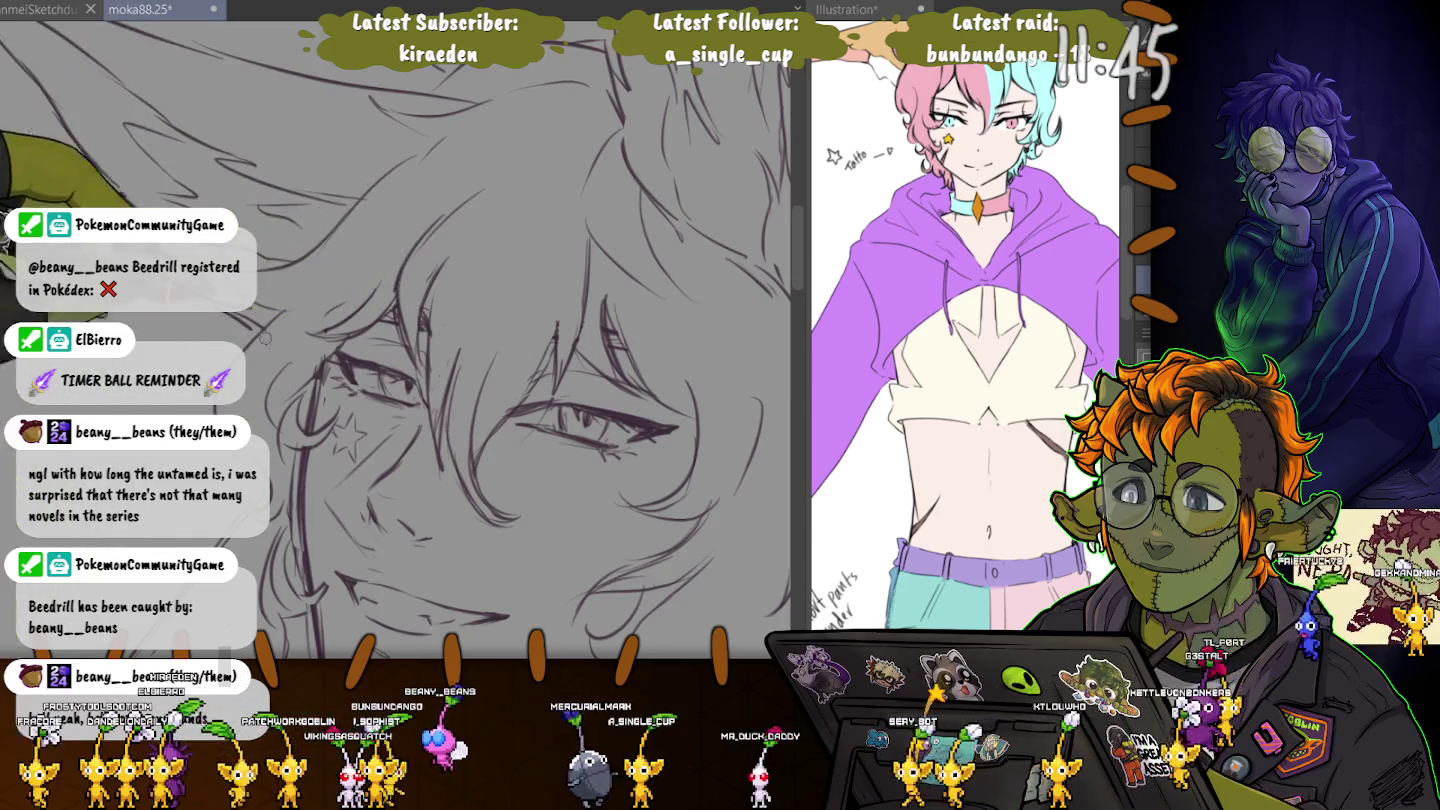
# Step: Scroll and pan down to bring the chin, neck and choker into view
pyautogui.scroll(-2, 400, 340)
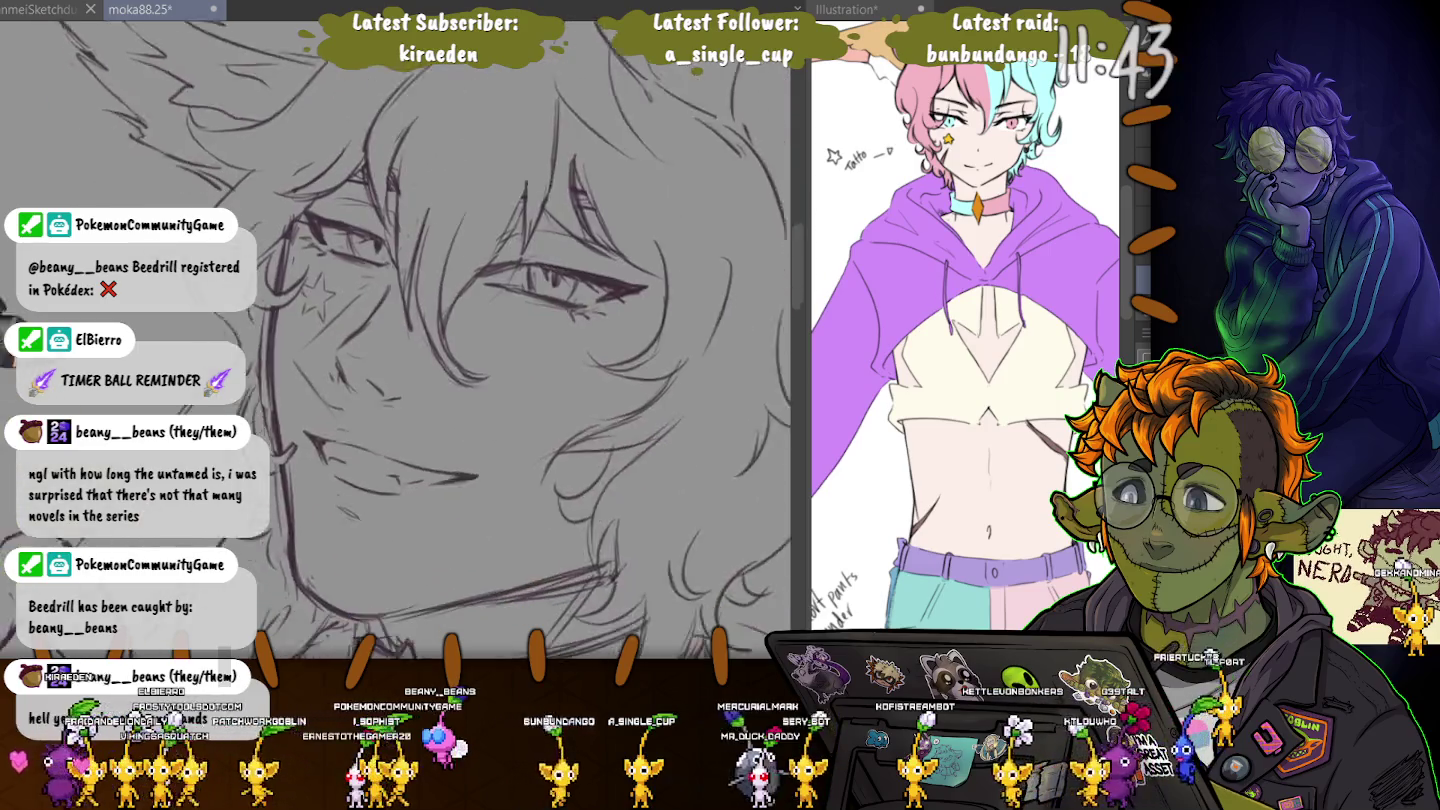
pyautogui.scroll(-2, 400, 340)
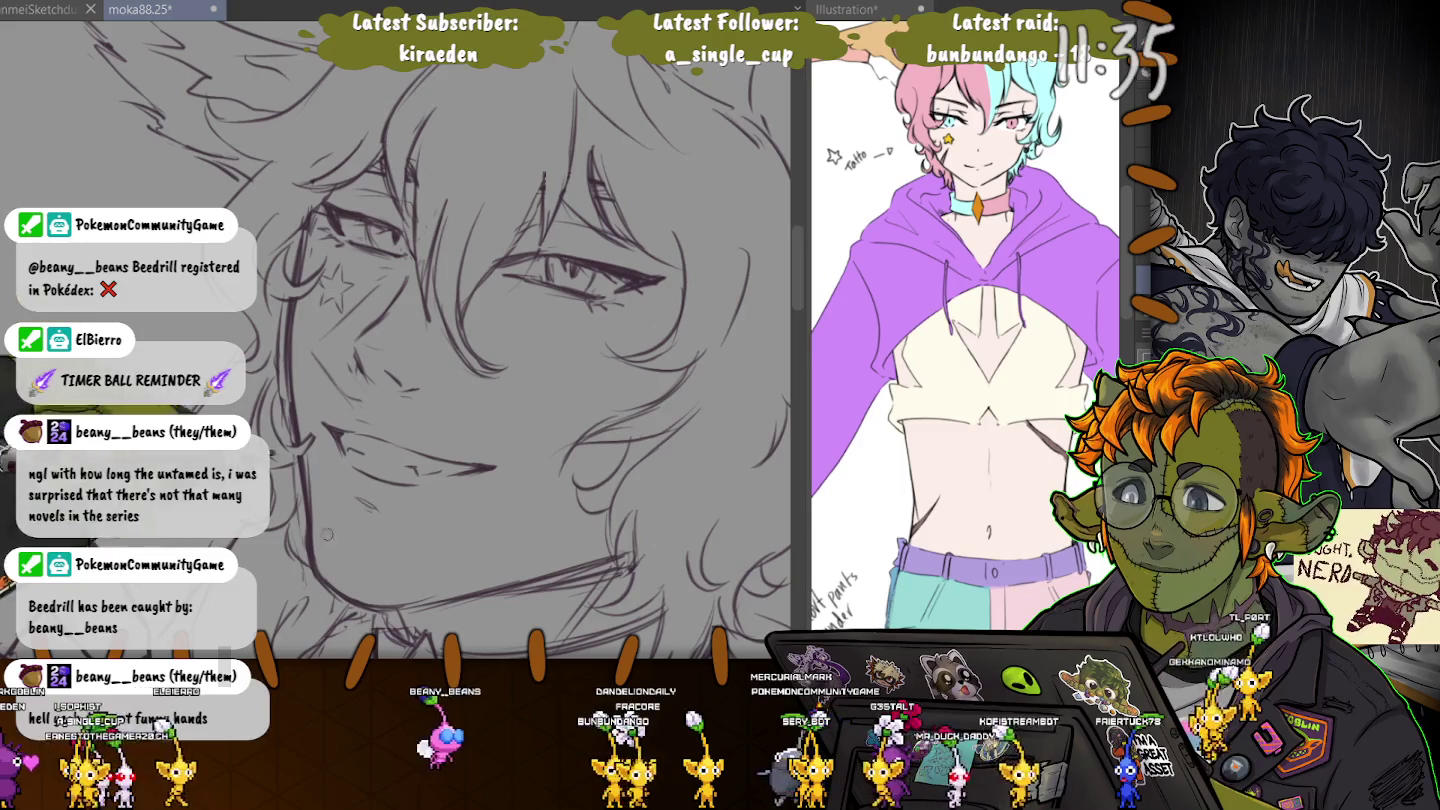
pyautogui.moveTo(420, 440); pyautogui.dragTo(355, 240)
pyautogui.moveTo(288, 415); pyautogui.dragTo(328, 485)
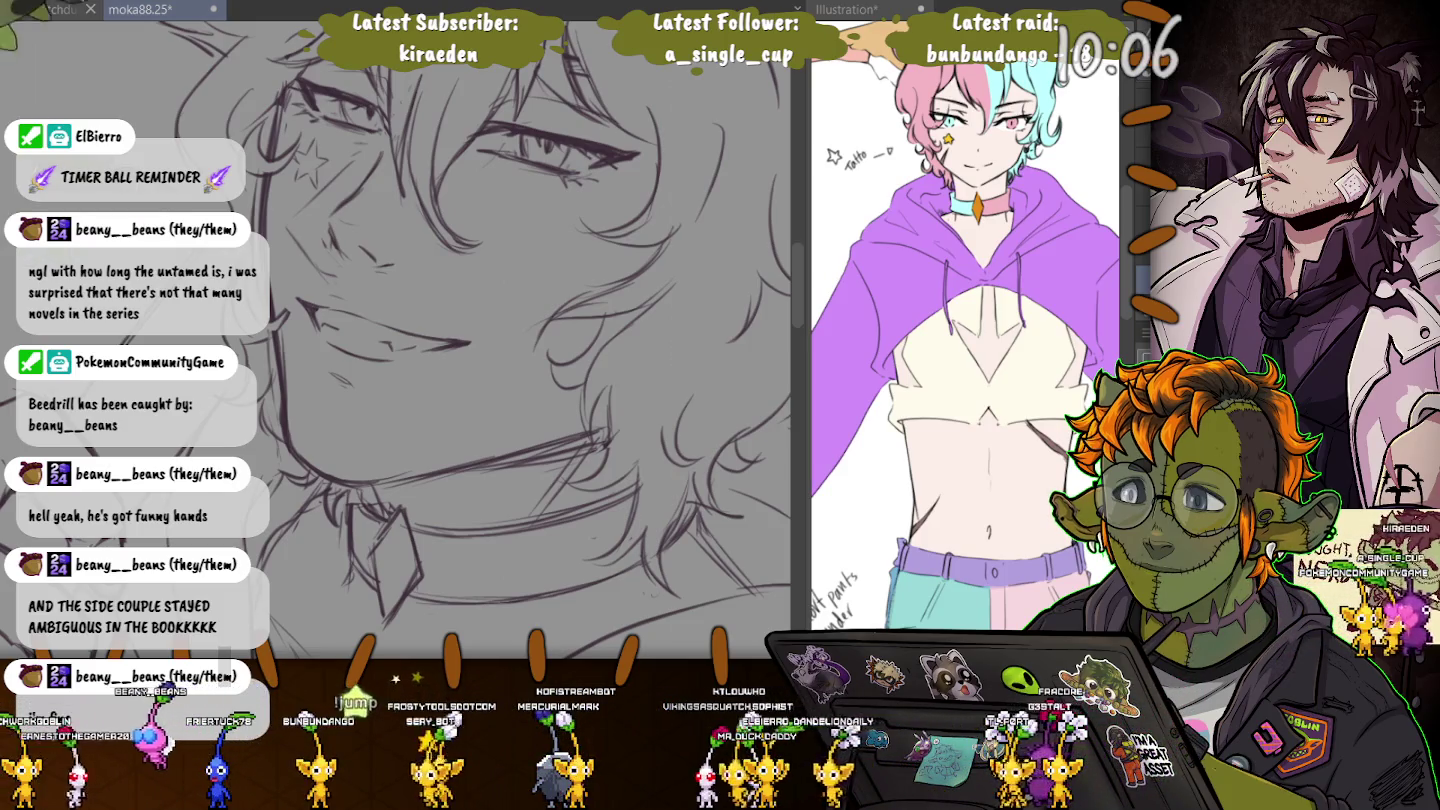
pyautogui.hotkey('ctrl', '-')
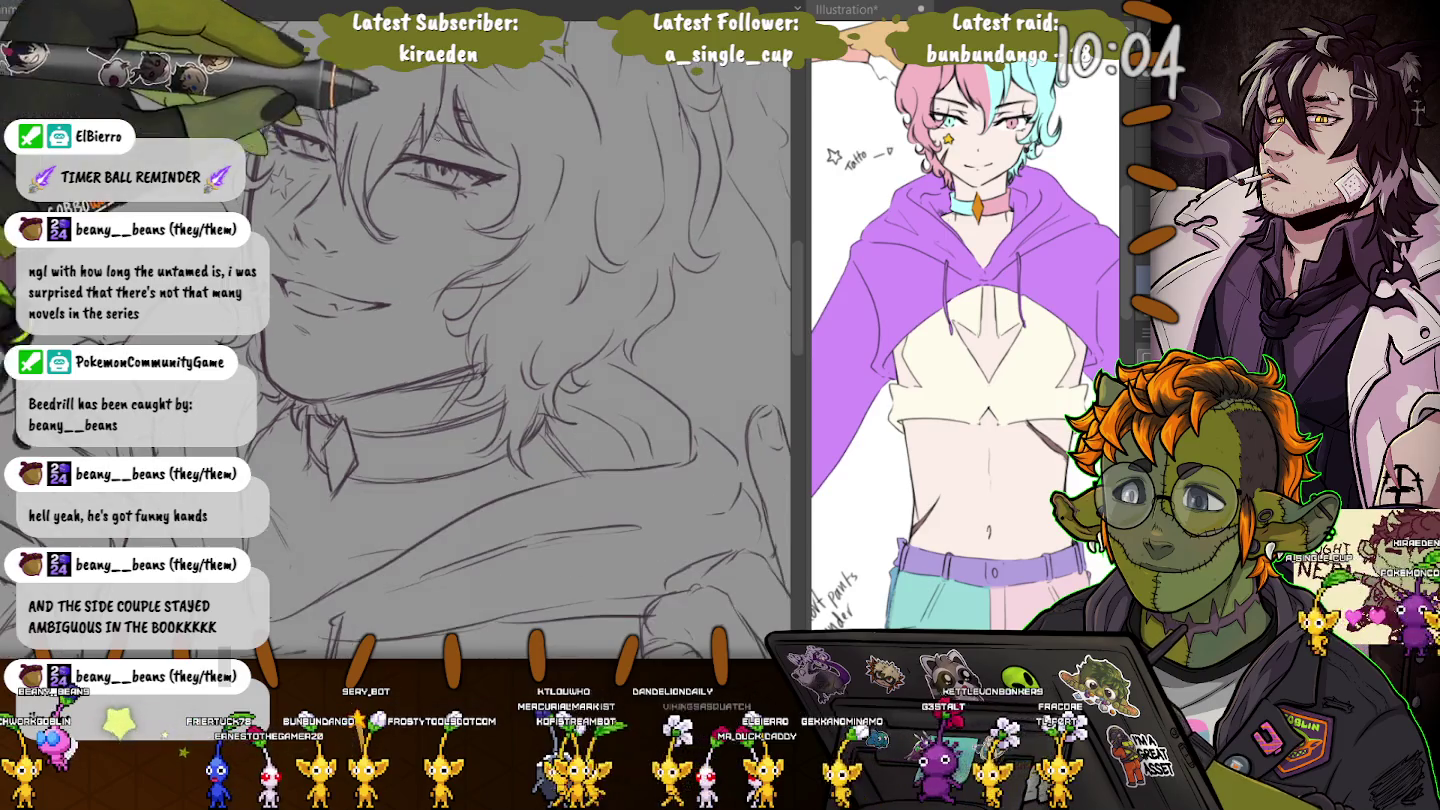
pyautogui.hotkey('ctrl', '-')
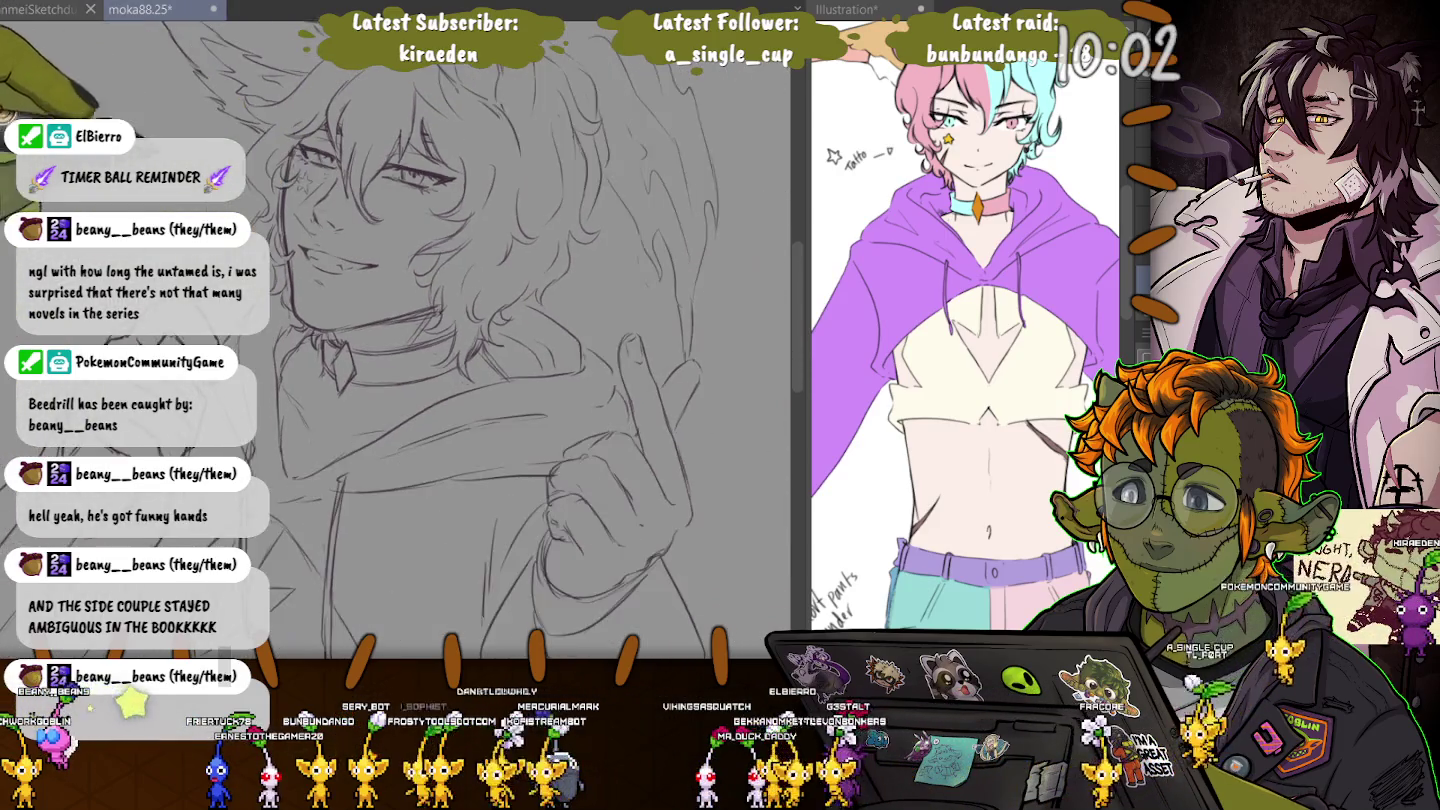
pyautogui.hotkey('ctrl', '-')
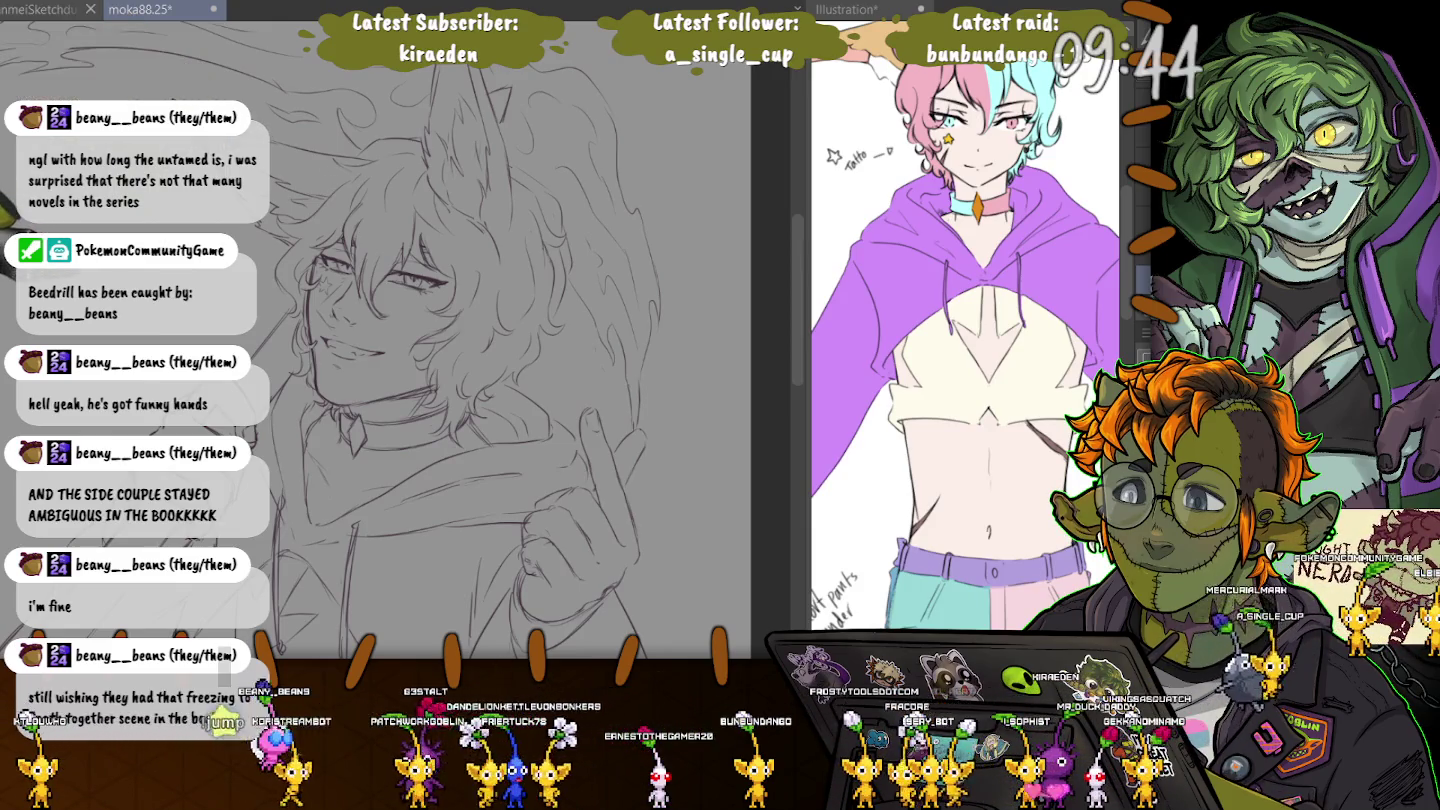
pyautogui.moveTo(450, 400); pyautogui.dragTo(420, 290)
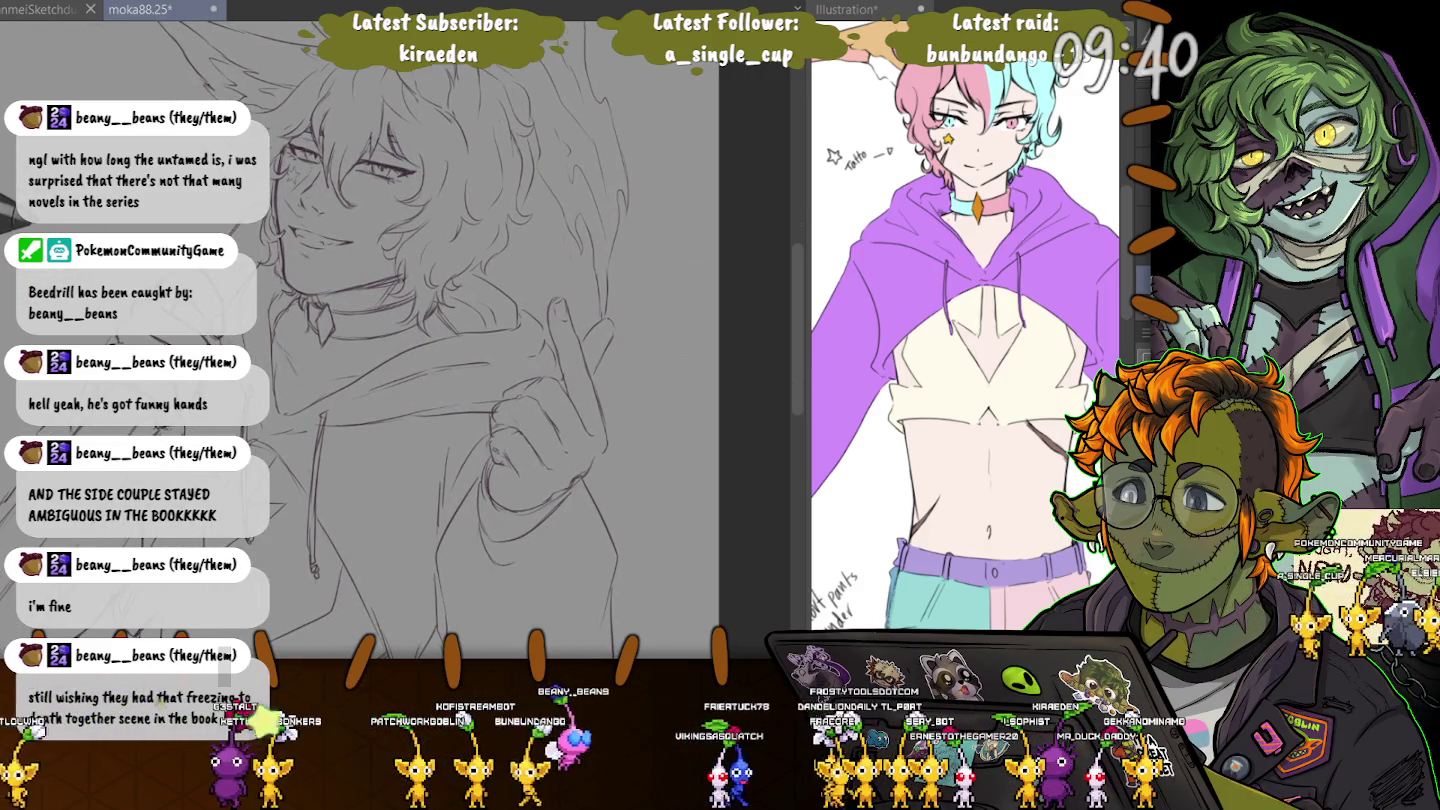
pyautogui.hotkey('ctrl', '-')
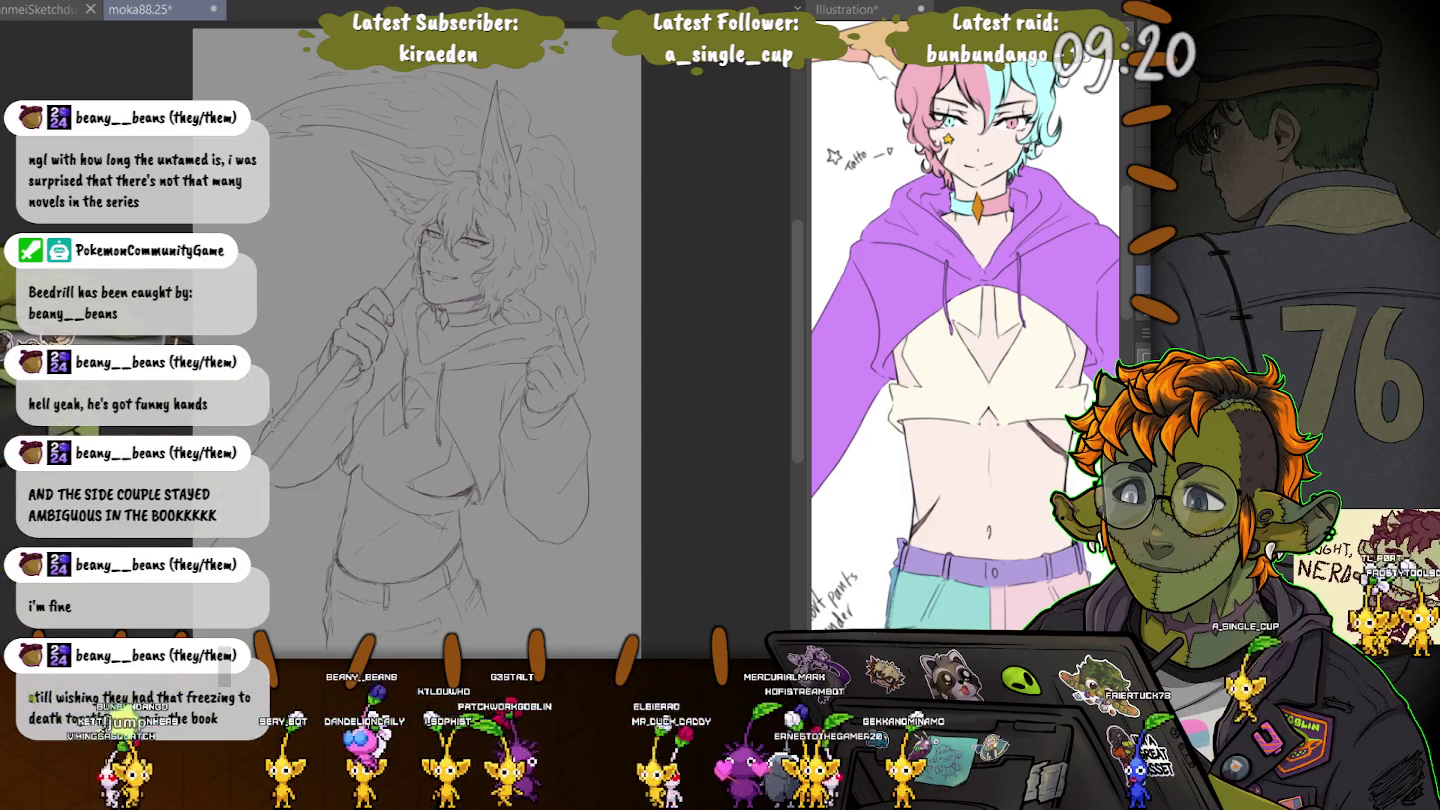
pyautogui.scroll(3, 450, 350)
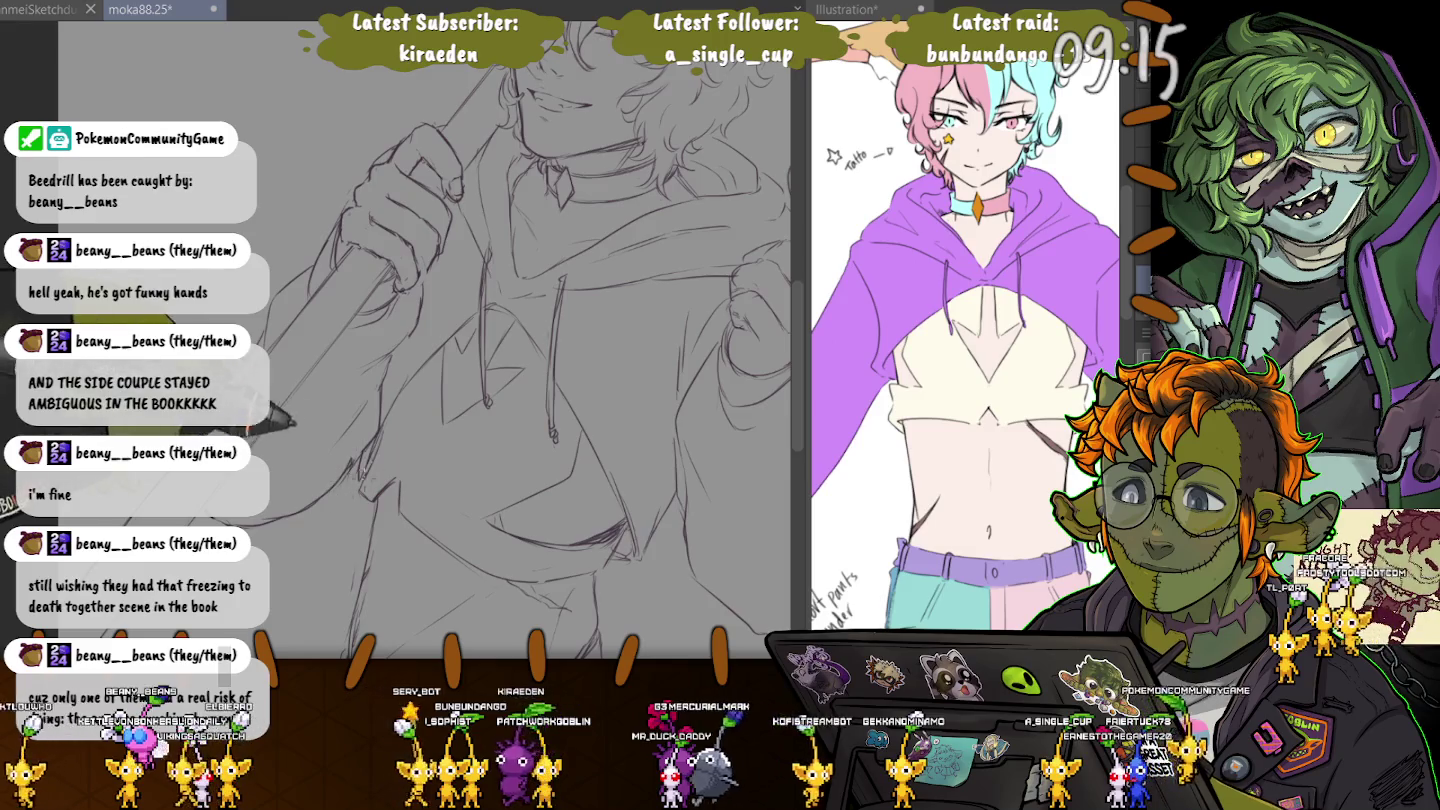
pyautogui.scroll(-3, 310, 432)
pyautogui.scroll(-3, 310, 432)
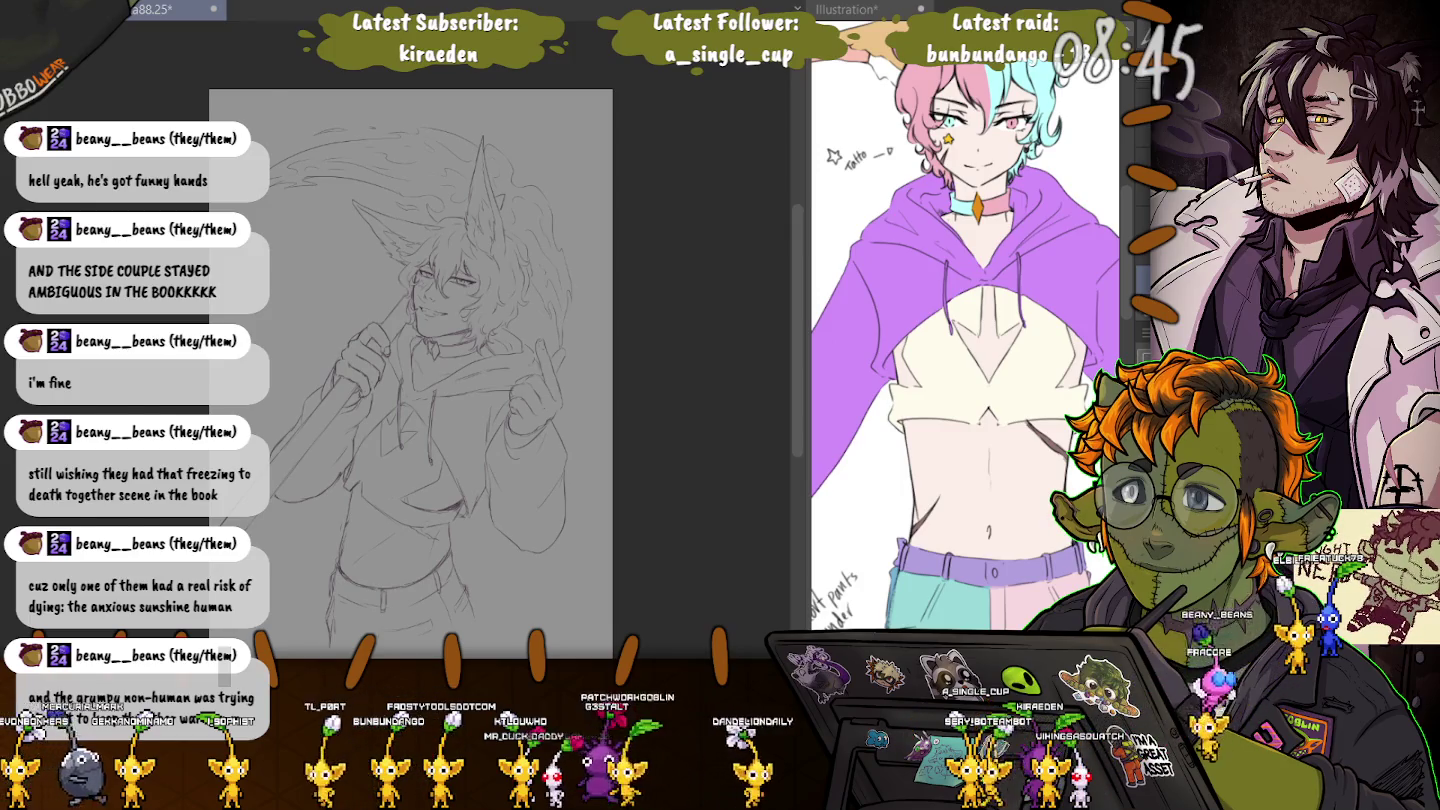
pyautogui.scroll(3, 410, 370)
pyautogui.scroll(3, 410, 370)
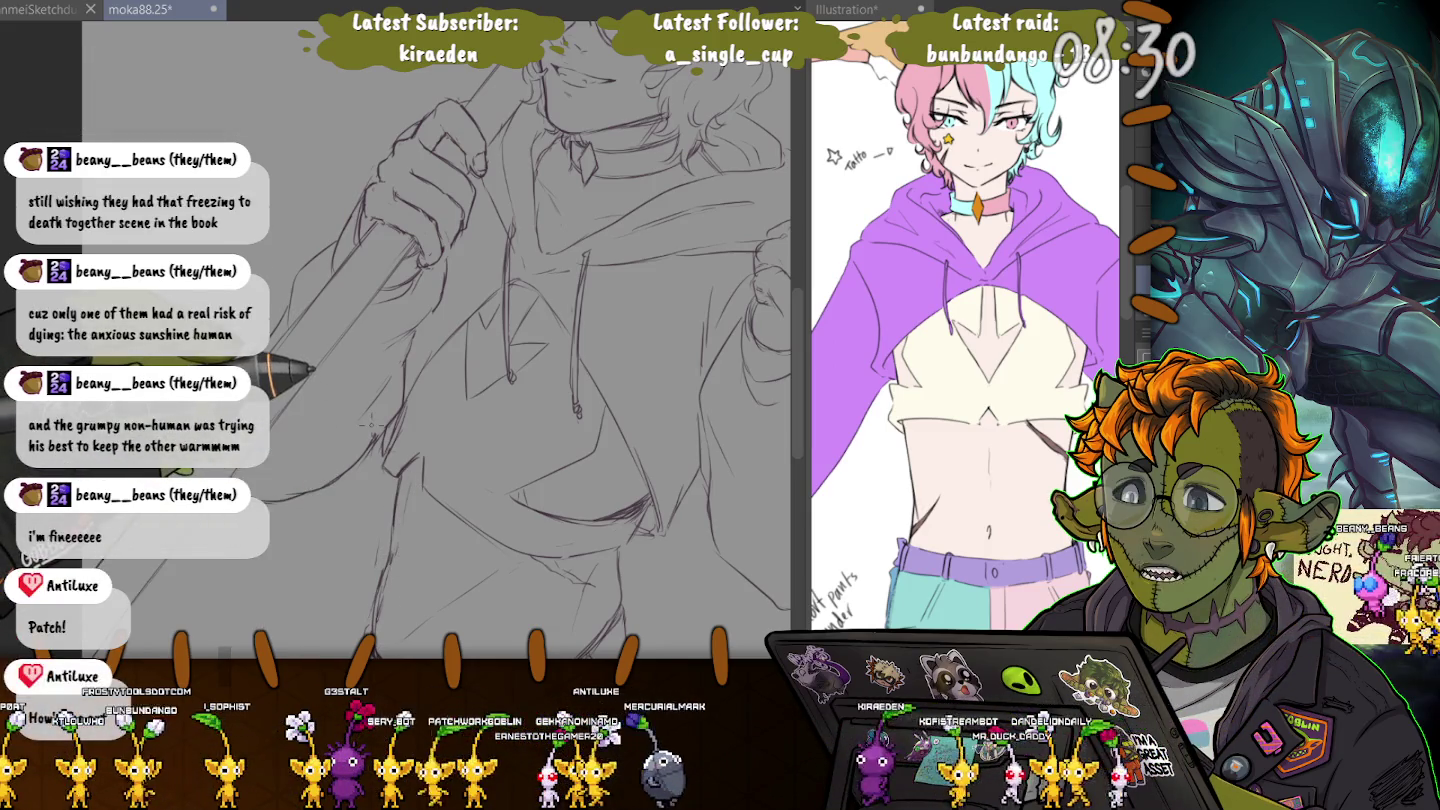
pyautogui.scroll(-2, 368, 425)
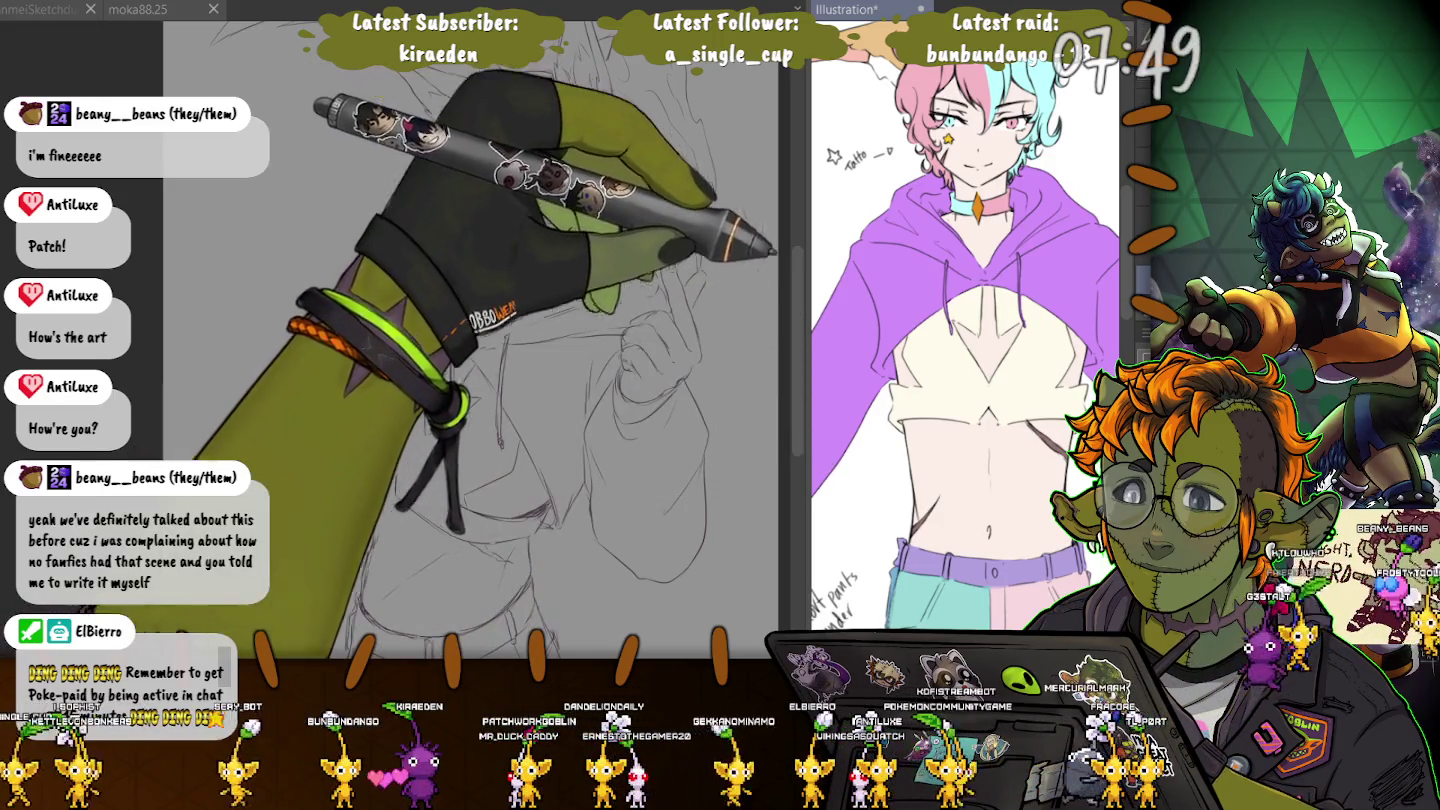
# Step: Hide the reference panel, mirror the canvas to check it and back, then switch to sketchdump
pyautogui.press('Tab')
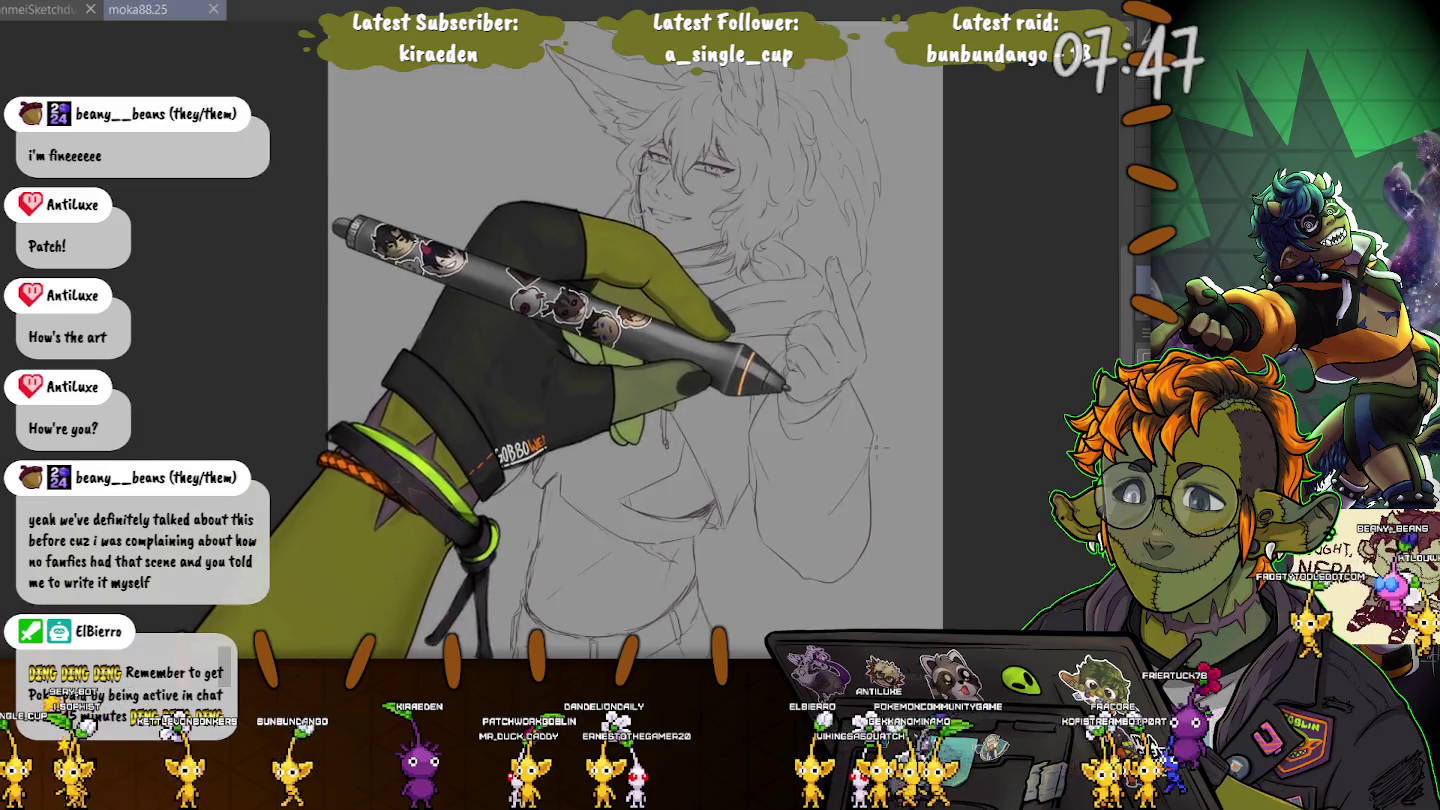
pyautogui.scroll(5, 700, 190)
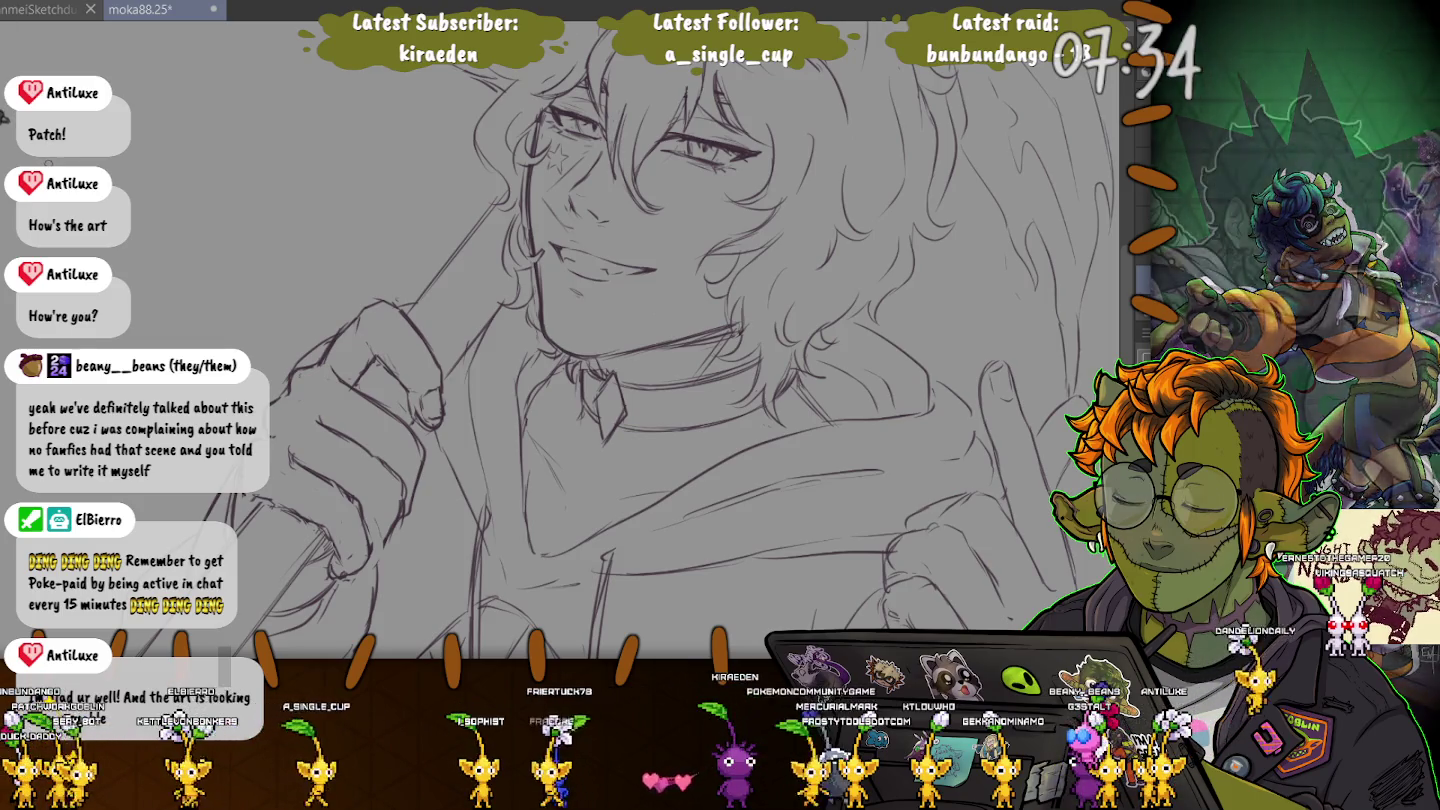
pyautogui.press('h')
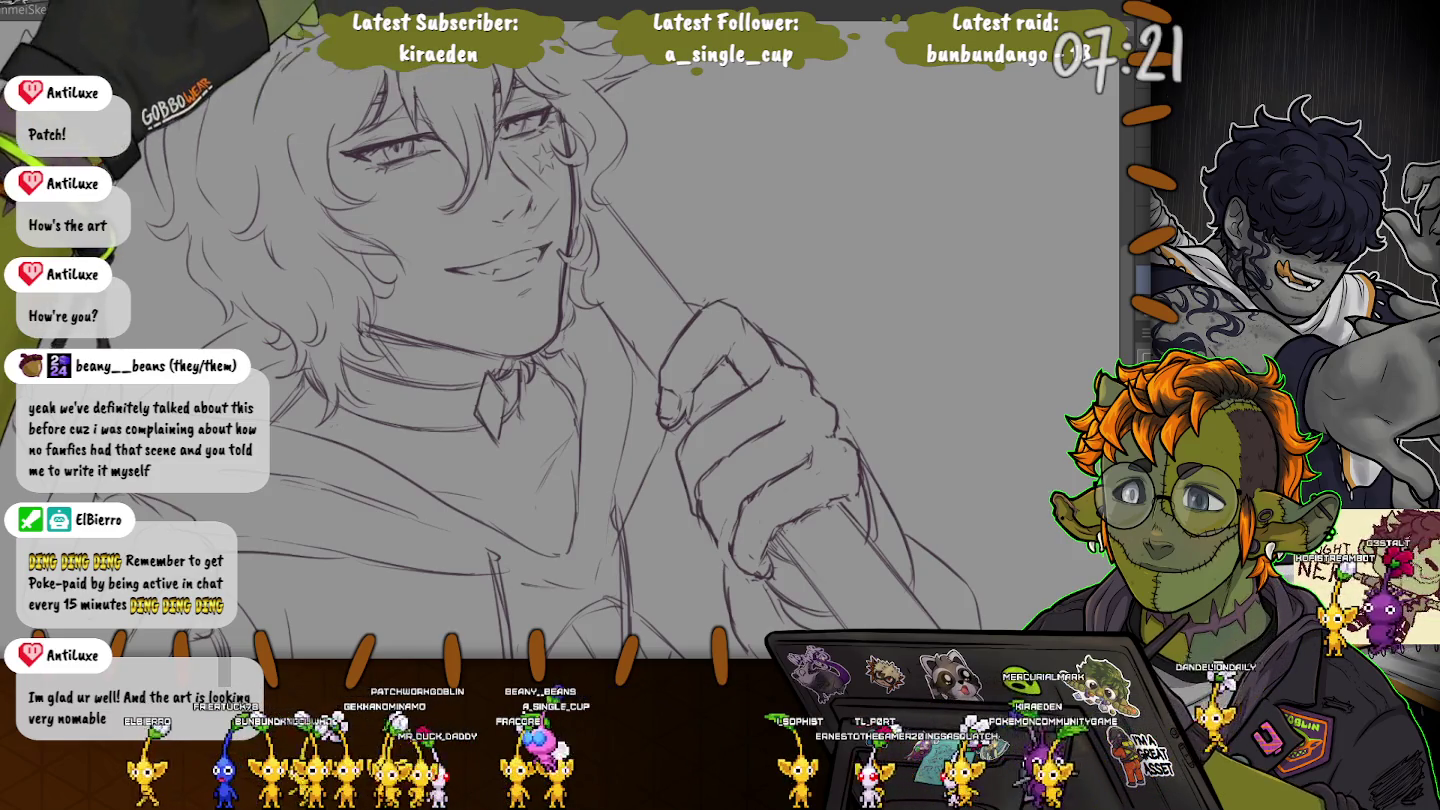
pyautogui.press('m')
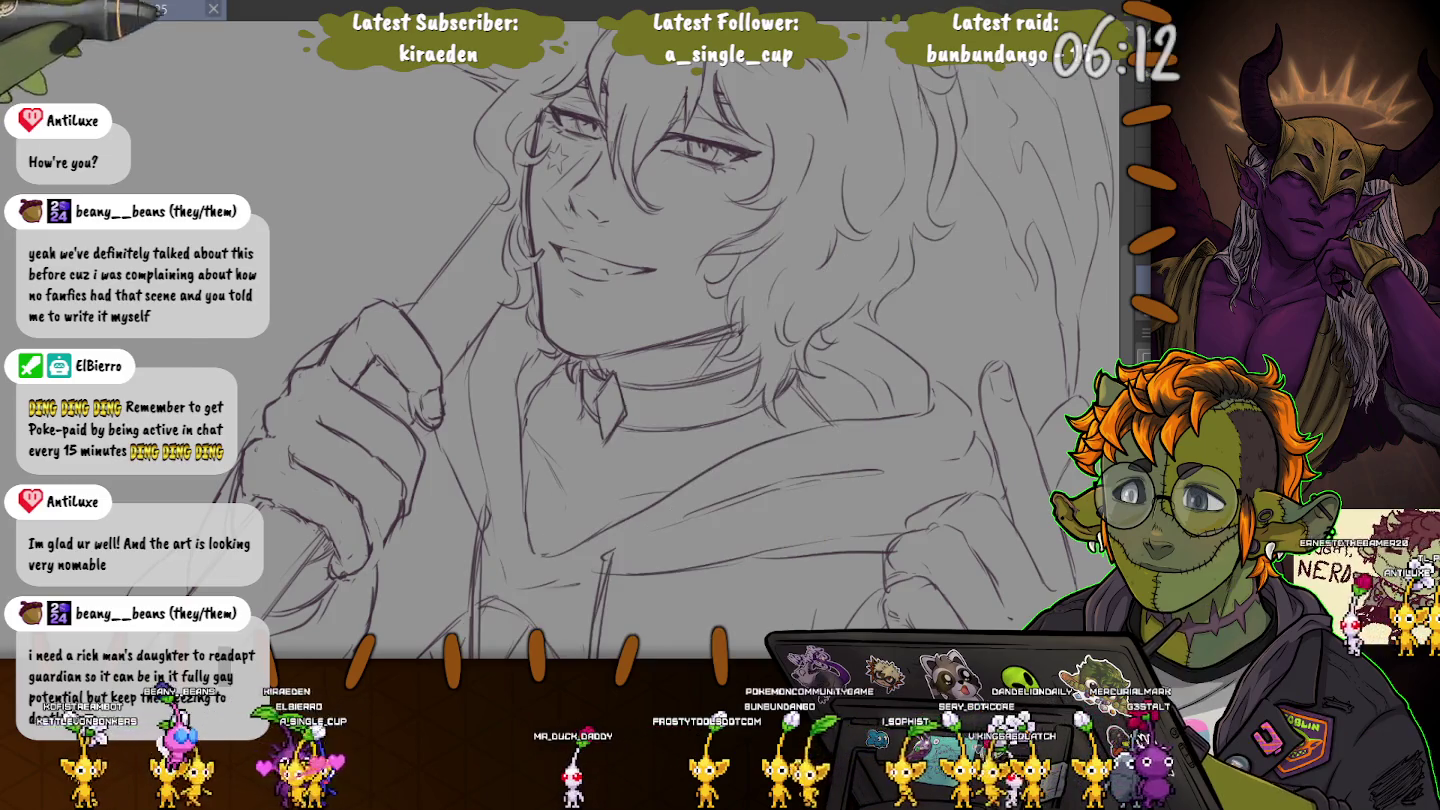
pyautogui.hotkey('ctrl', 'Tab')
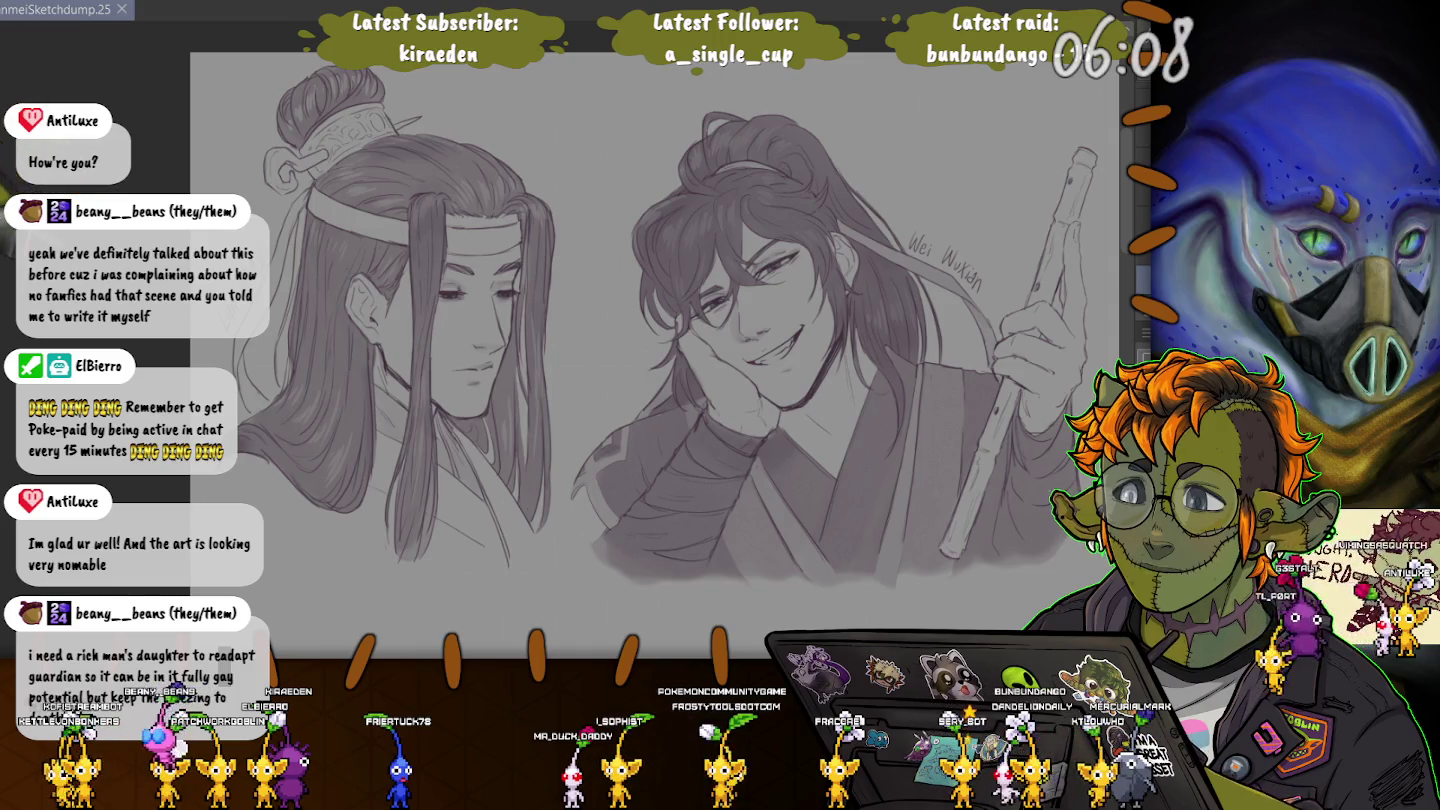
# Step: Zoom out on the sketchdump canvas to reveal the area below the figures
pyautogui.scroll(-5, 650, 300)
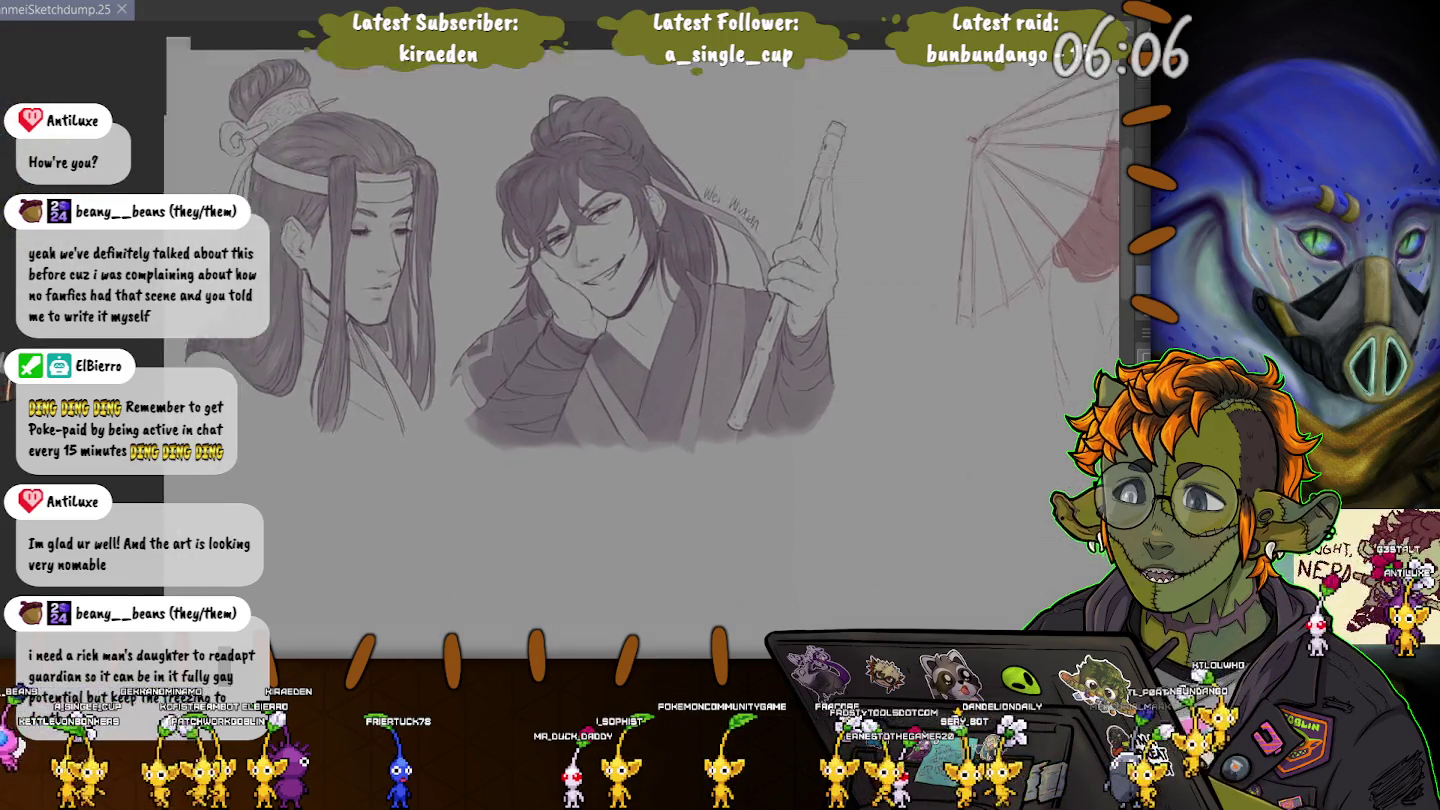
pyautogui.scroll(-3, 640, 340)
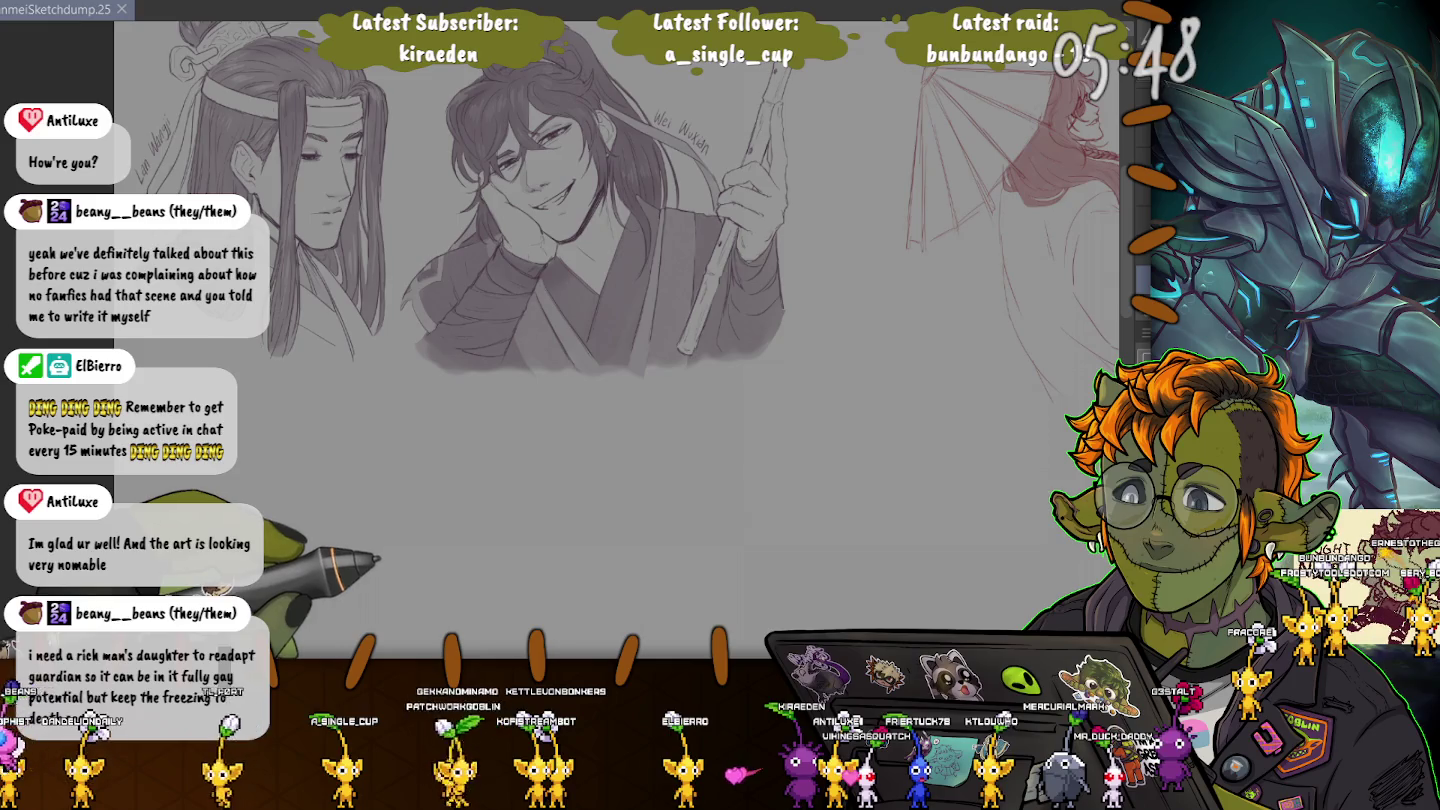
# Step: Pan the canvas to the empty stretch below the long-haired figure sketches
pyautogui.moveTo(441, 627); pyautogui.dragTo(463, 408)
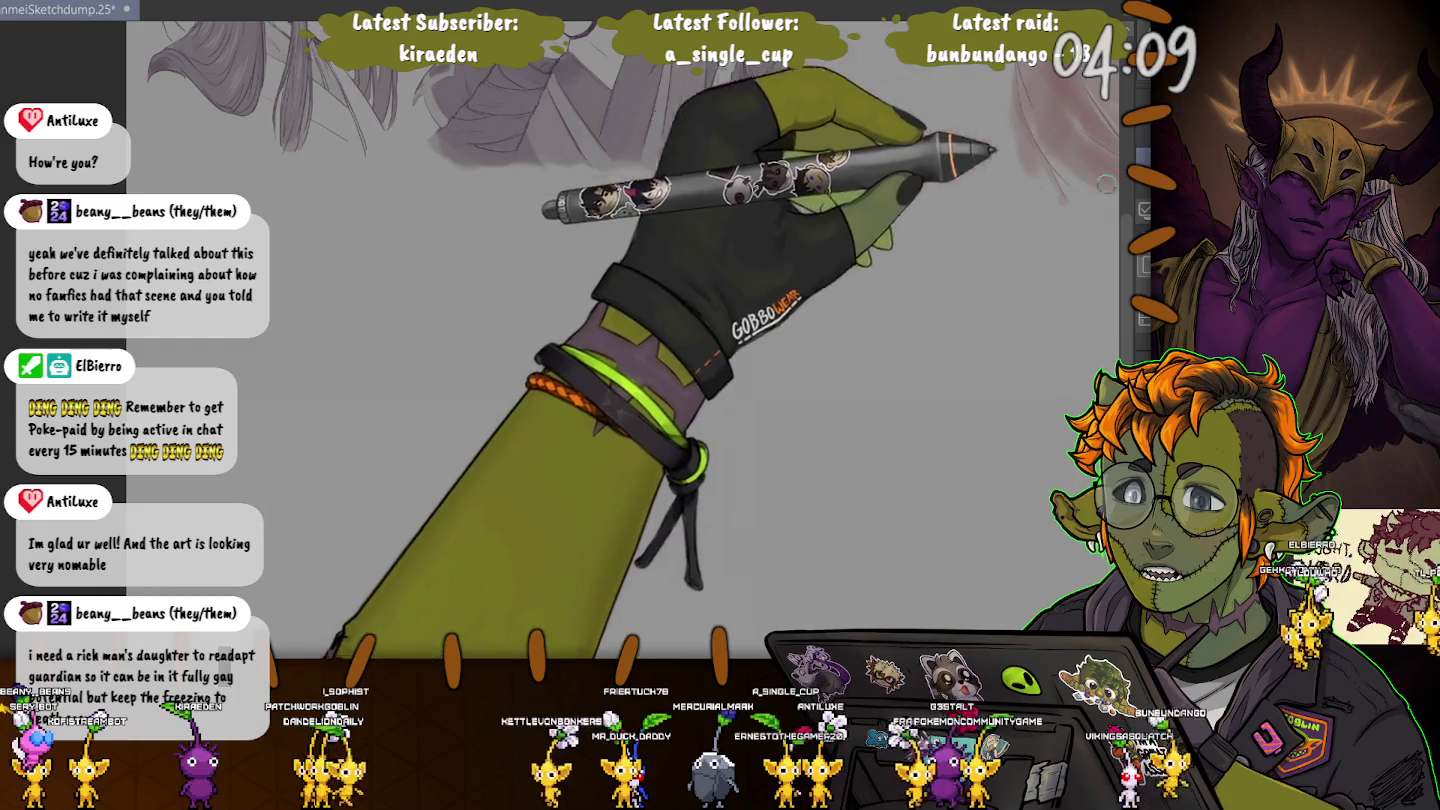
# Step: Draw loose purple-grey gesture strokes: a diagonal and top stroke, then curves on both sides below
pyautogui.moveTo(866, 342)
pyautogui.mouseDown()
pyautogui.moveTo(808, 254)
pyautogui.moveTo(658, 262)
pyautogui.mouseUp()
pyautogui.moveTo(800, 248)
pyautogui.mouseDown()
pyautogui.moveTo(855, 364)
pyautogui.moveTo(645, 285)
pyautogui.moveTo(641, 261)
pyautogui.mouseUp()
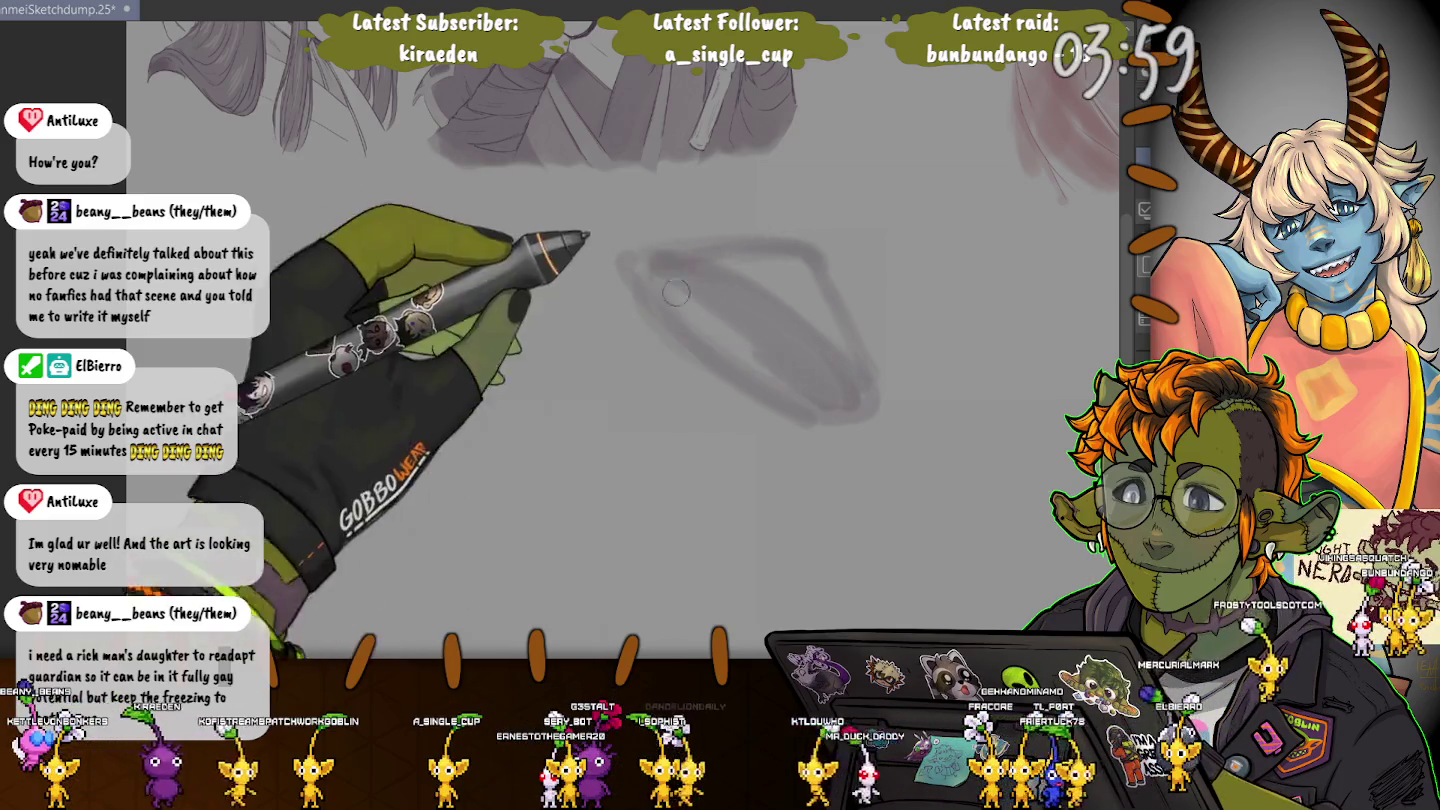
pyautogui.moveTo(661, 255); pyautogui.dragTo(804, 390)
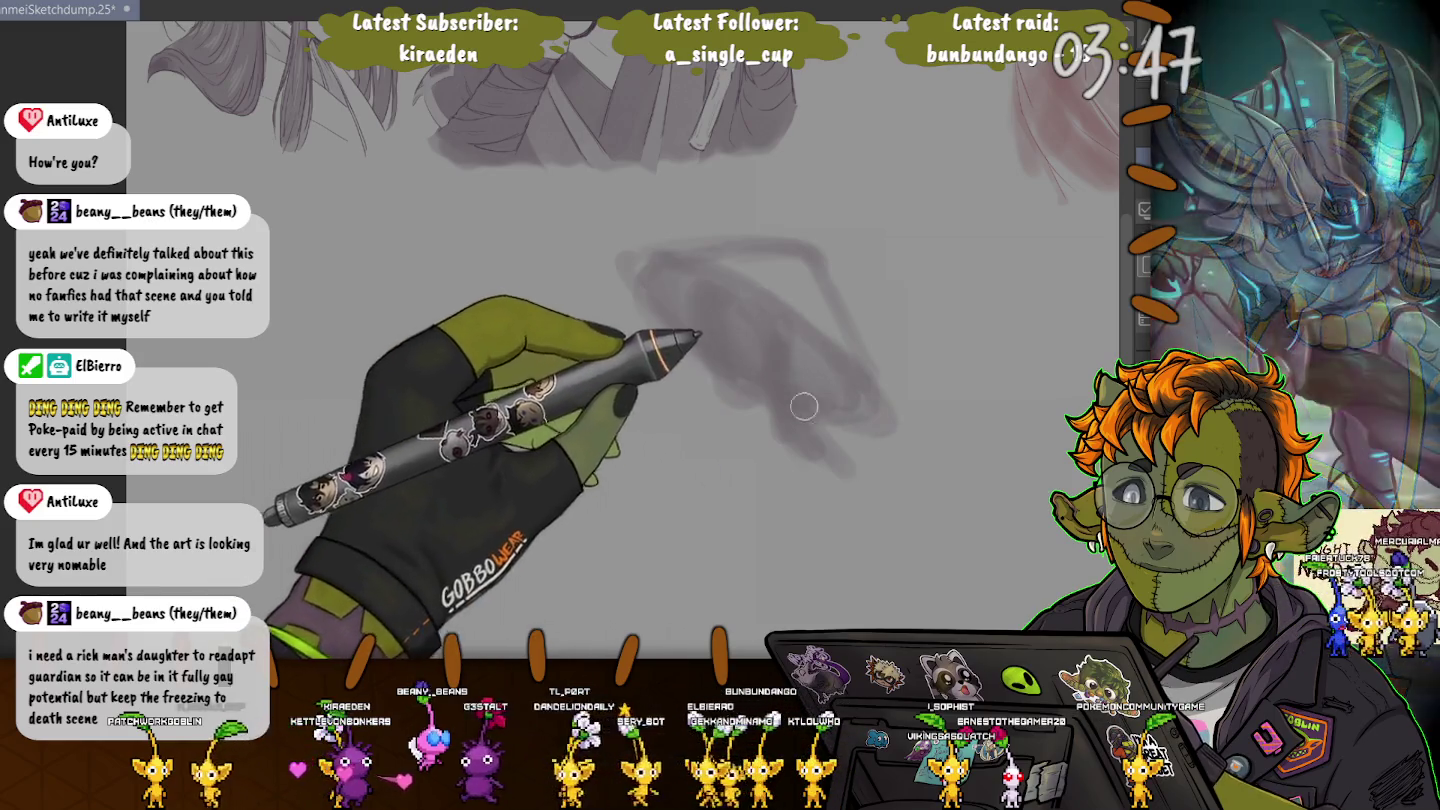
pyautogui.moveTo(725, 392); pyautogui.dragTo(660, 505)
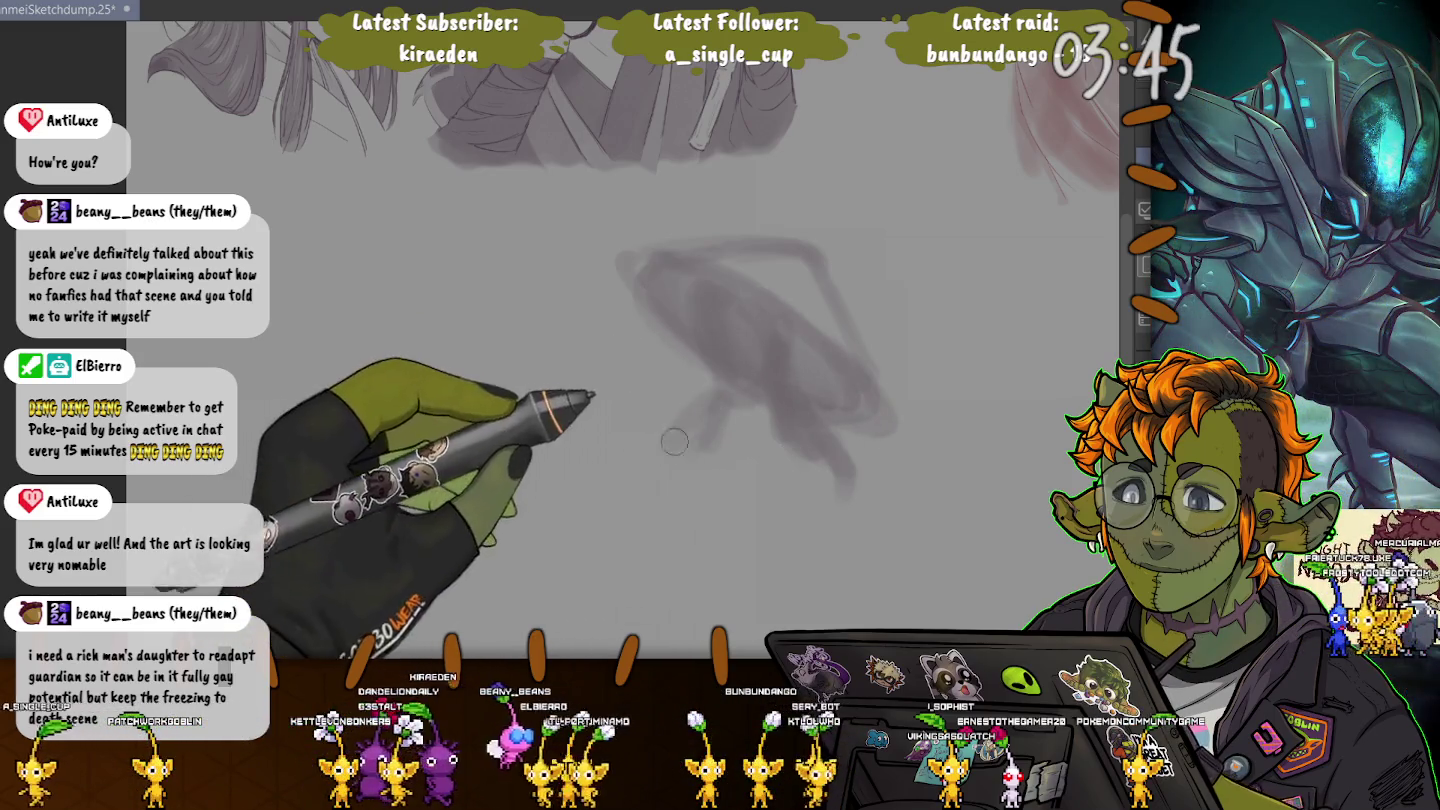
pyautogui.moveTo(725, 400); pyautogui.dragTo(645, 510)
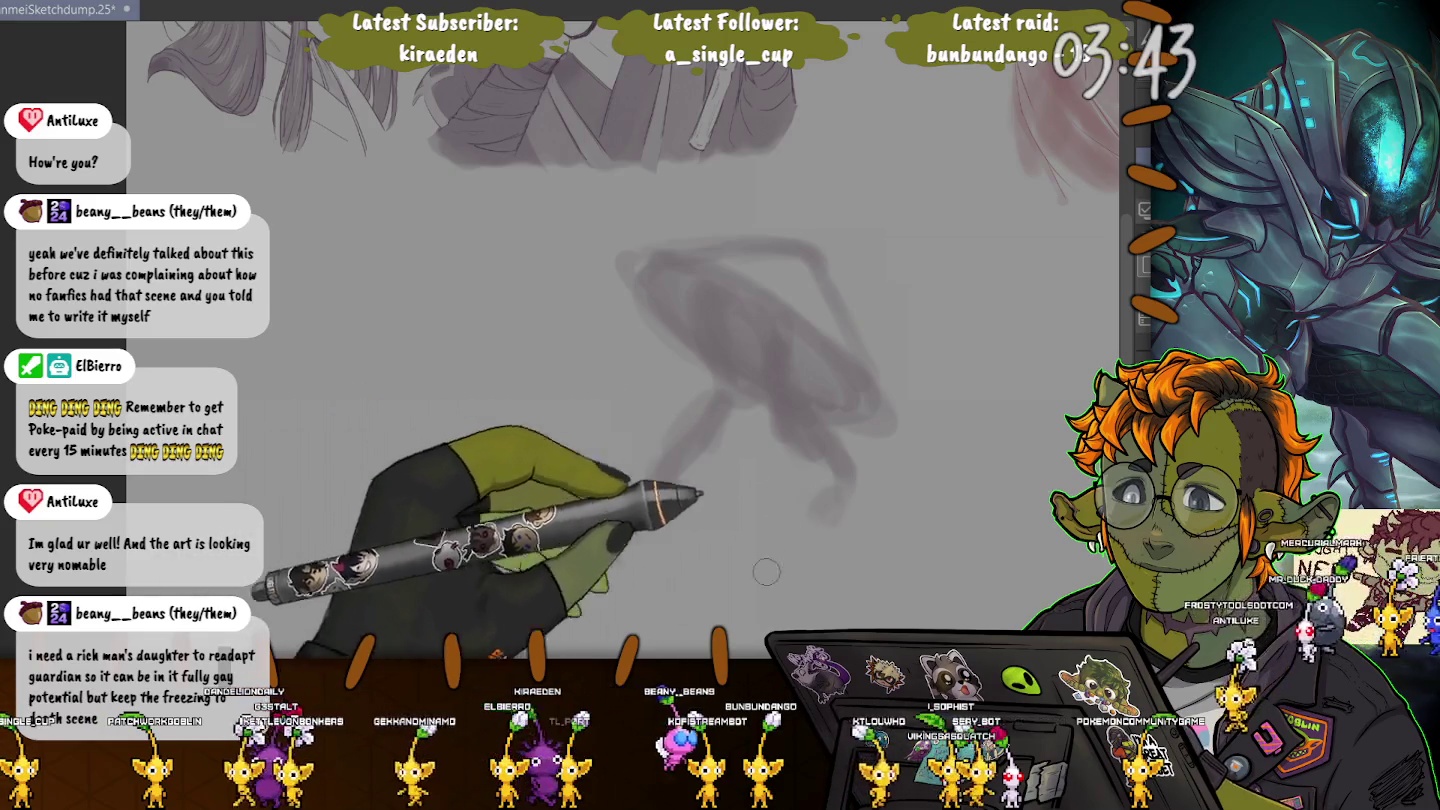
pyautogui.moveTo(578, 397); pyautogui.dragTo(645, 485)
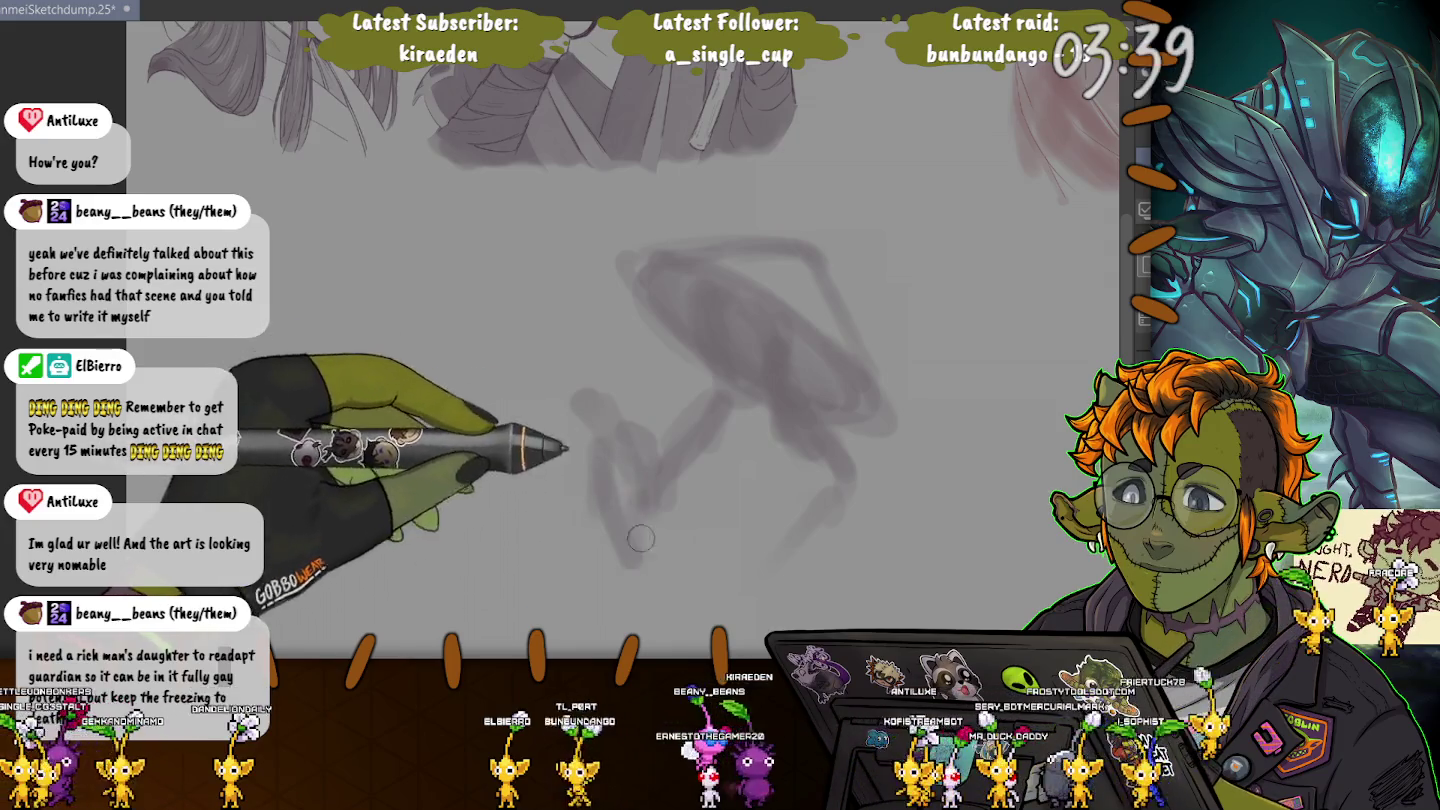
pyautogui.moveTo(850, 430); pyautogui.dragTo(829, 502)
pyautogui.moveTo(585, 400); pyautogui.dragTo(603, 491)
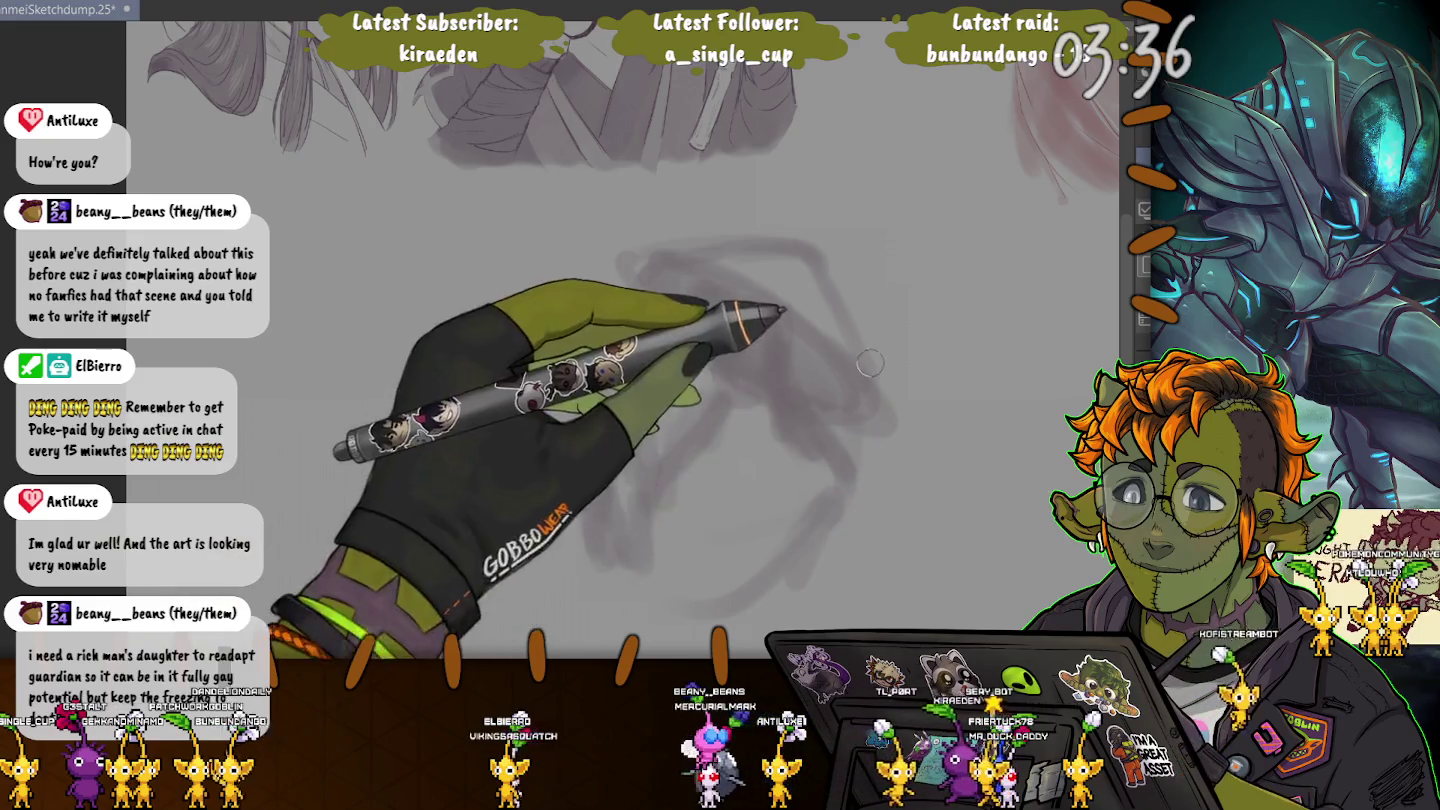
pyautogui.moveTo(850, 390)
pyautogui.mouseDown()
pyautogui.moveTo(860, 450)
pyautogui.moveTo(692, 483)
pyautogui.mouseUp()
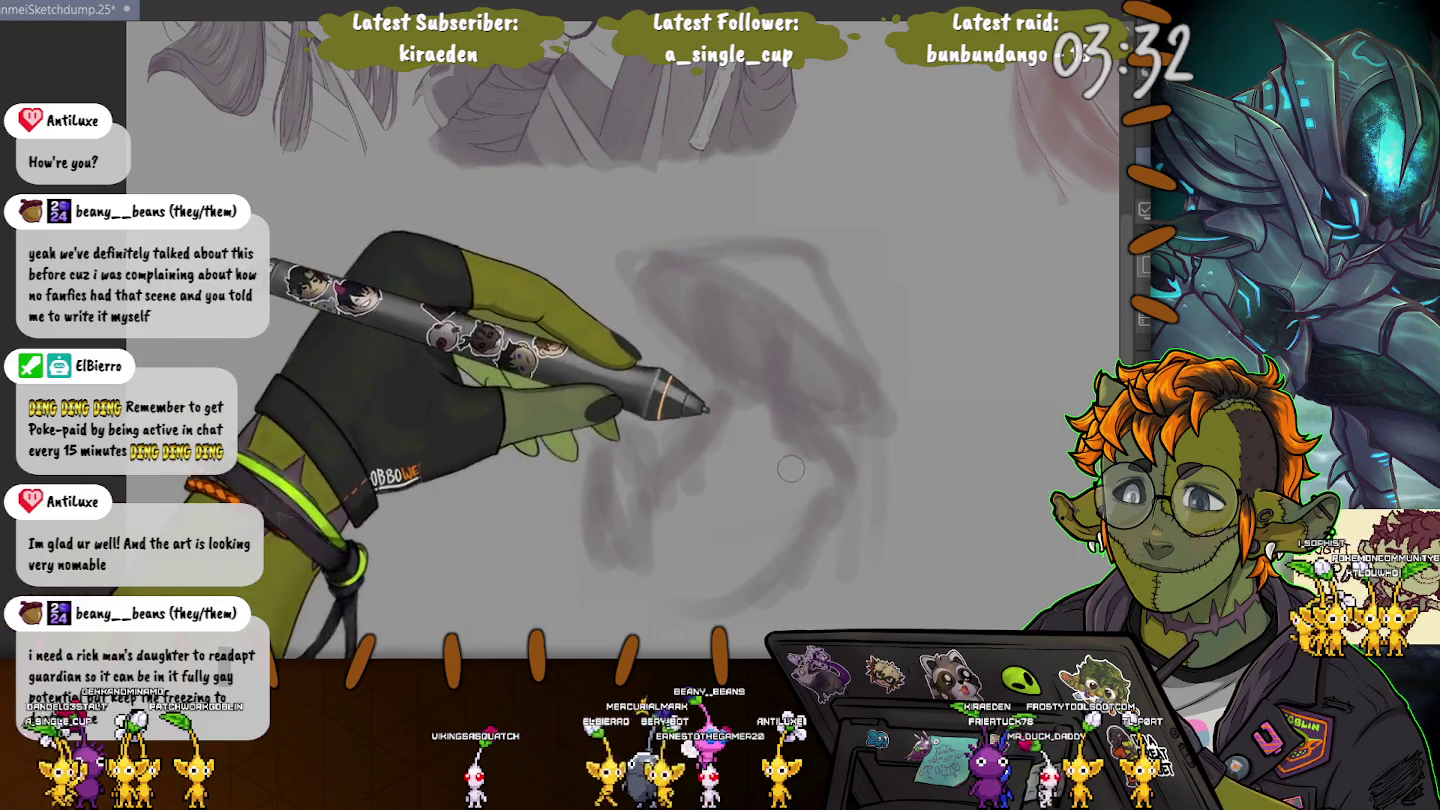
pyautogui.moveTo(778, 437)
pyautogui.mouseDown()
pyautogui.moveTo(679, 591)
pyautogui.moveTo(859, 447)
pyautogui.mouseUp()
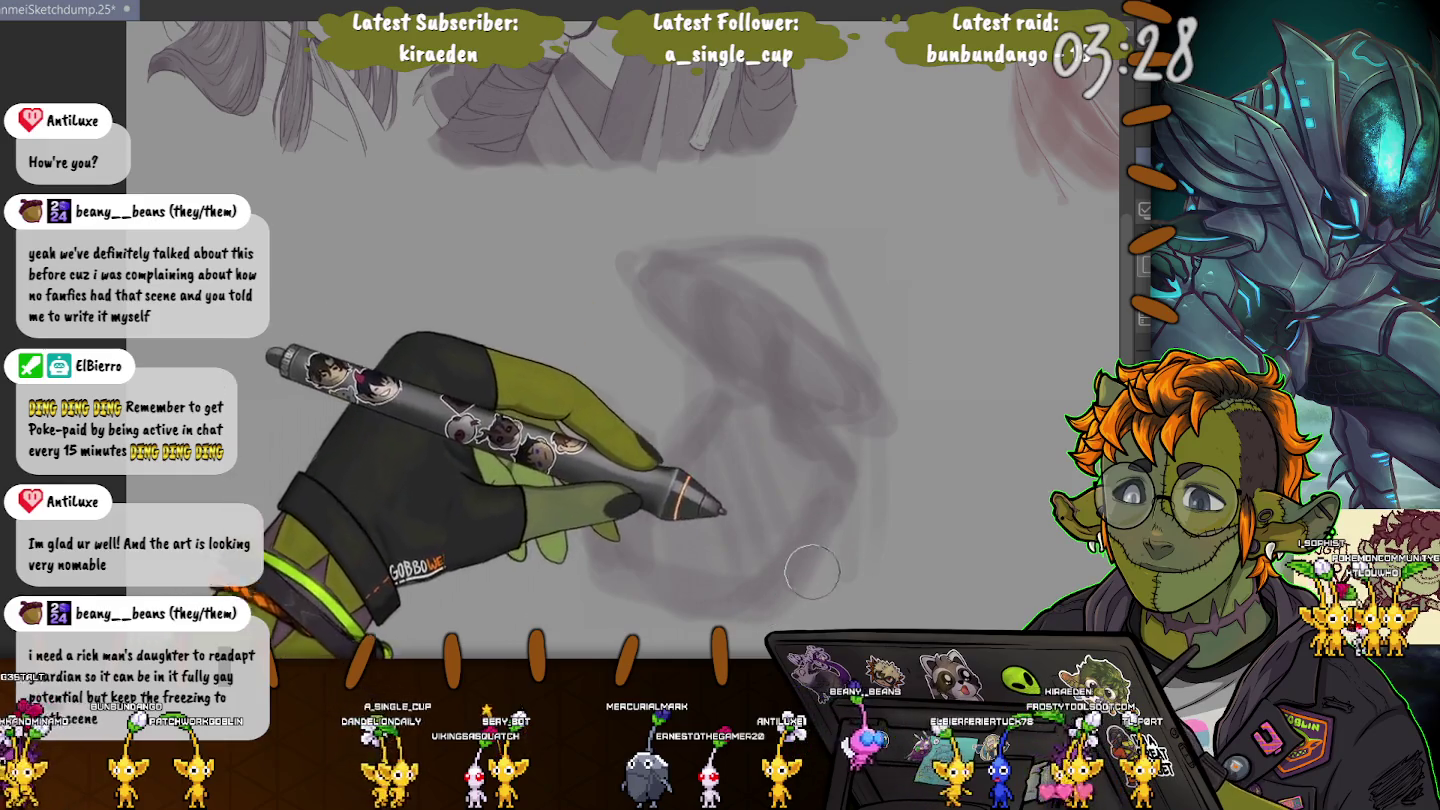
# Step: Strengthen the central loop of the purple gesture with a pencil stroke
pyautogui.moveTo(859, 447); pyautogui.dragTo(685, 526)
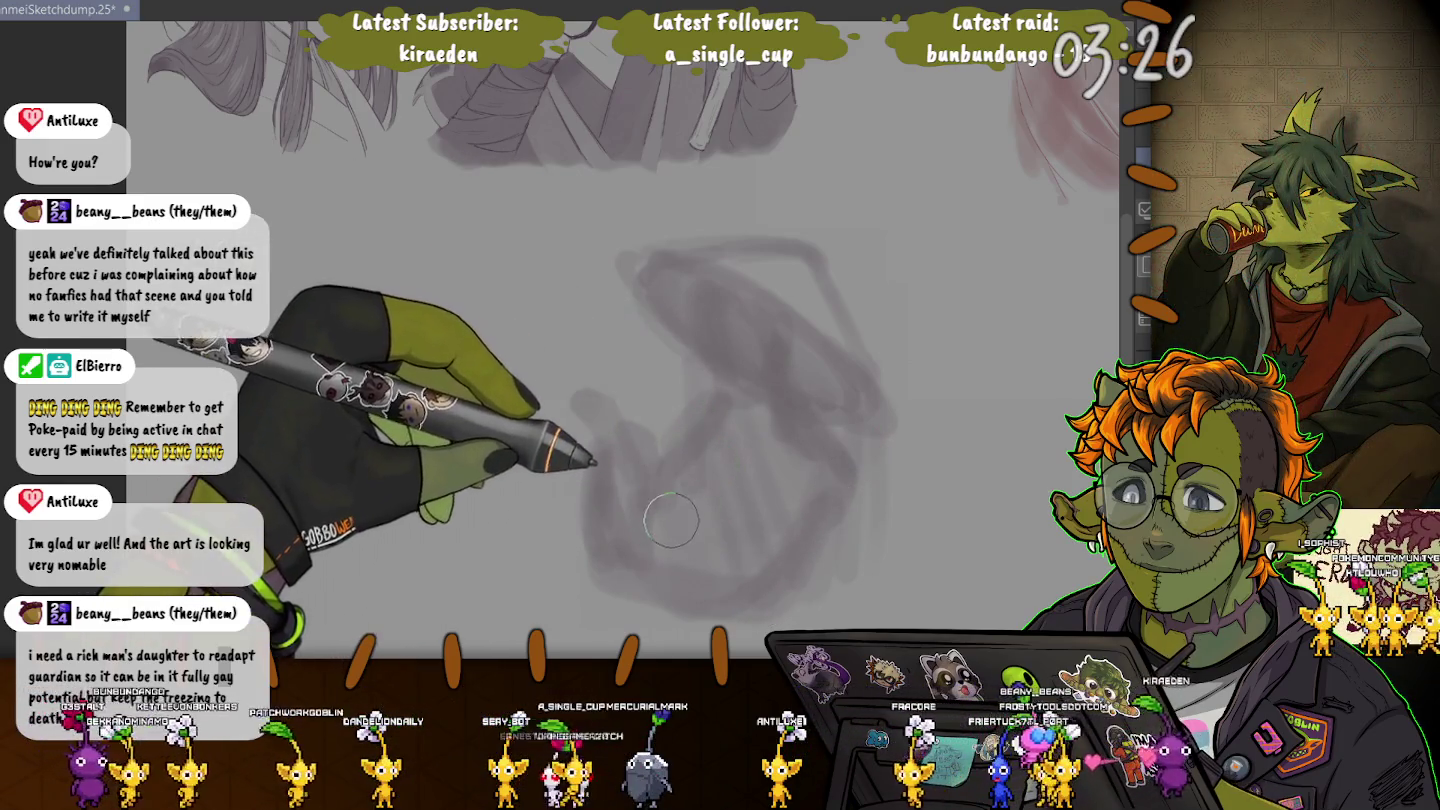